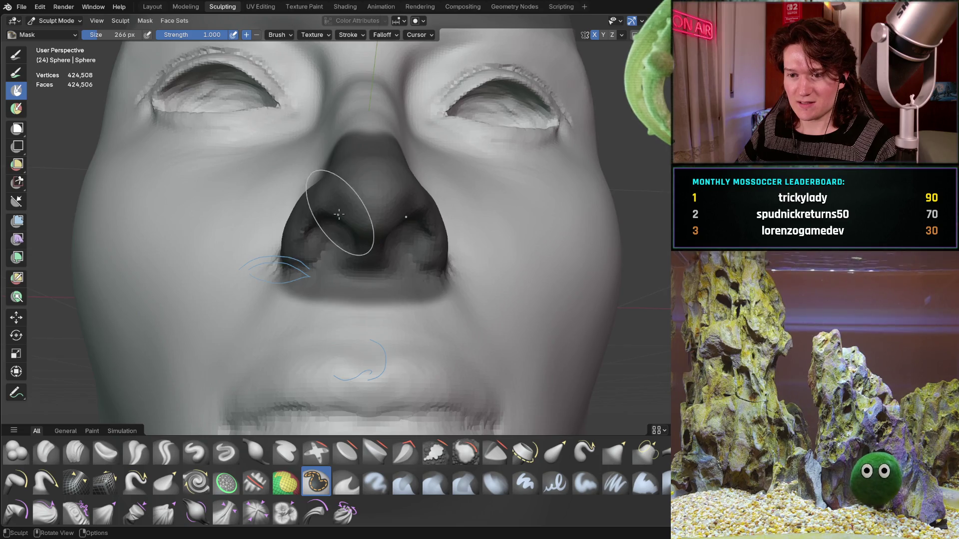
Paint mask over the nose sides and up the full length of the nose bridge
{"action": "left_click_drag", "start_coordinate": [313, 273], "coordinate": [335, 248]}
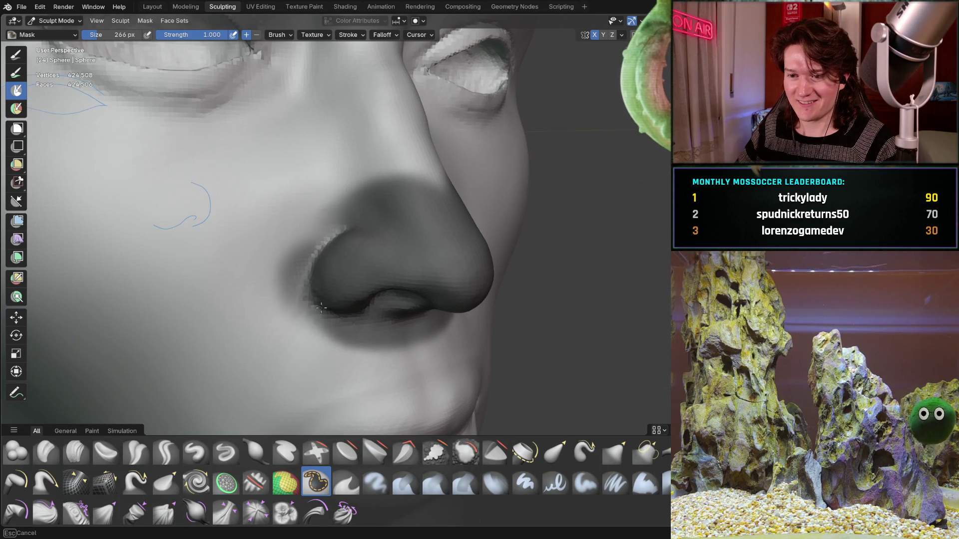
{"action": "middle_click_drag", "start_coordinate": [325, 298], "coordinate": [330, 327]}
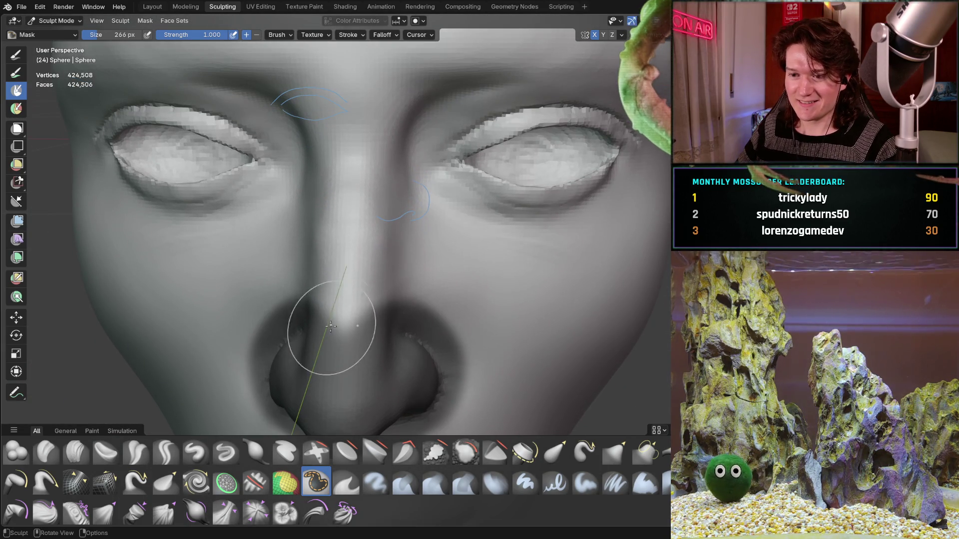
{"action": "left_click_drag", "start_coordinate": [331, 326], "coordinate": [396, 323]}
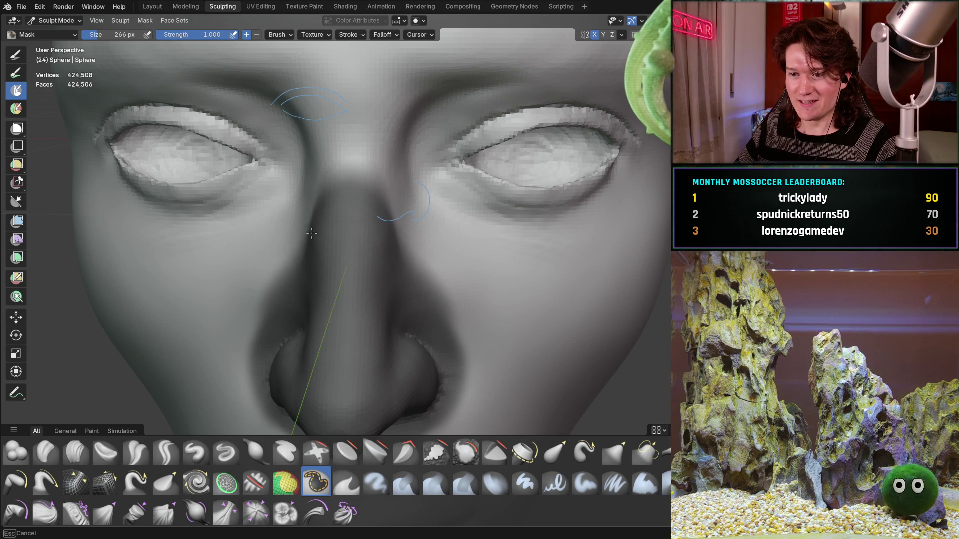
{"action": "left_click_drag", "start_coordinate": [334, 244], "coordinate": [342, 161]}
{"action": "mouse_move", "coordinate": [342, 160]}
{"action": "middle_mouse_down"}
{"action": "mouse_move", "coordinate": [362, 168]}
{"action": "mouse_move", "coordinate": [353, 180]}
{"action": "middle_mouse_up"}
{"action": "left_click_drag", "start_coordinate": [354, 180], "coordinate": [345, 197]}
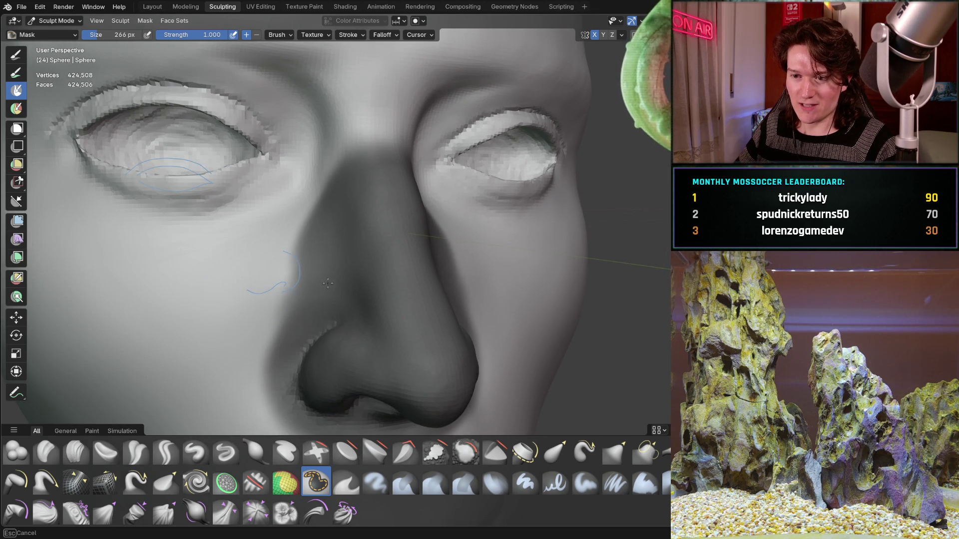
{"action": "left_click_drag", "start_coordinate": [328, 283], "coordinate": [309, 325]}
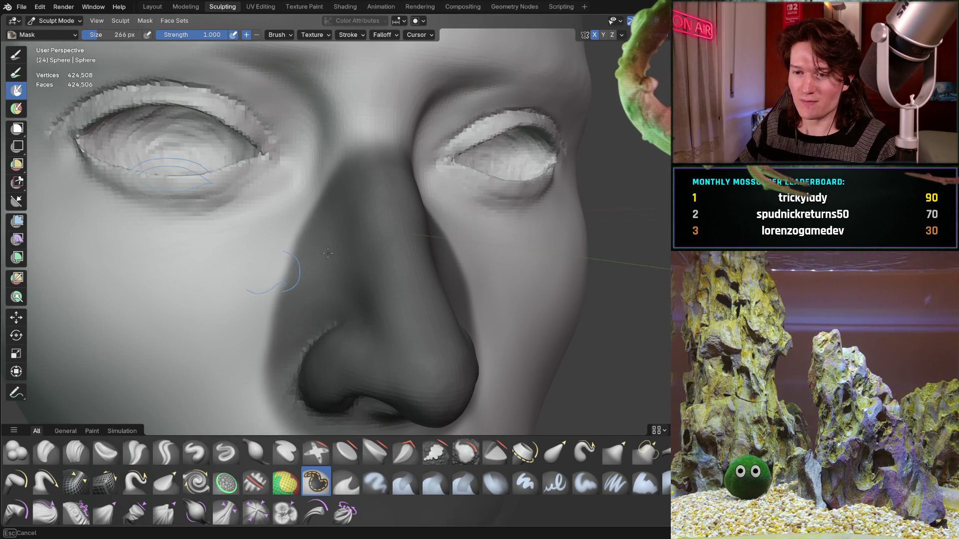
{"action": "left_click_drag", "start_coordinate": [336, 175], "coordinate": [339, 138]}
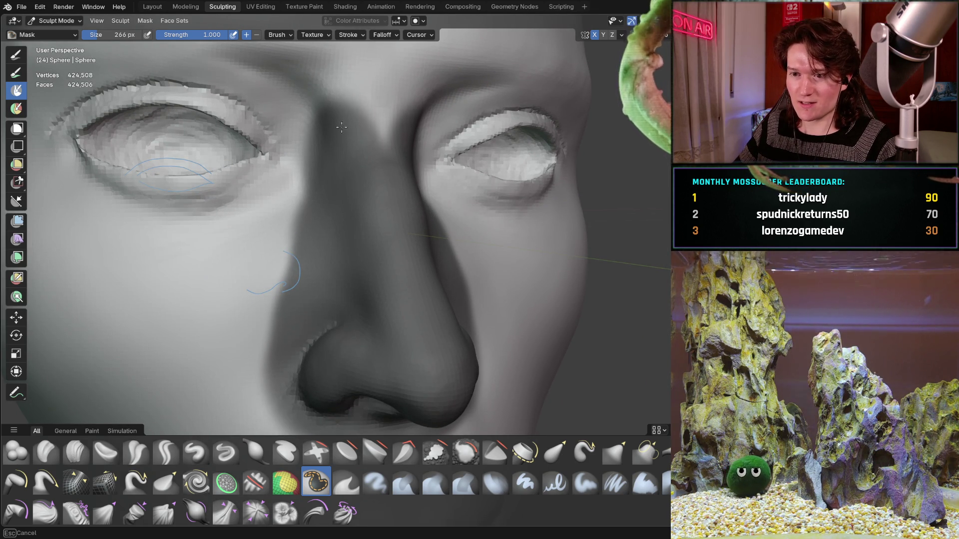
Orbit around the face to check the nose mask from front, angled and side views
{"action": "middle_click_drag", "start_coordinate": [401, 144], "coordinate": [329, 169]}
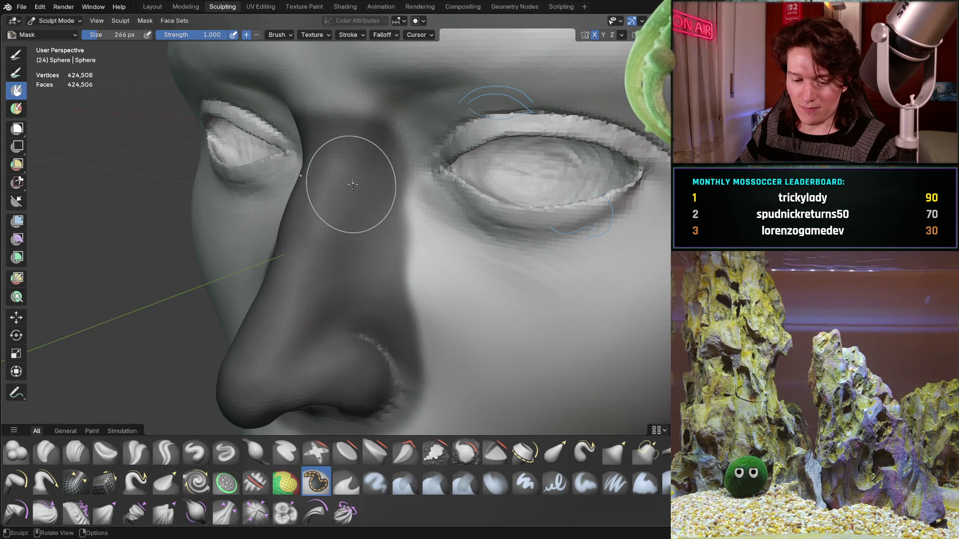
{"action": "middle_click_drag", "start_coordinate": [314, 113], "coordinate": [325, 104]}
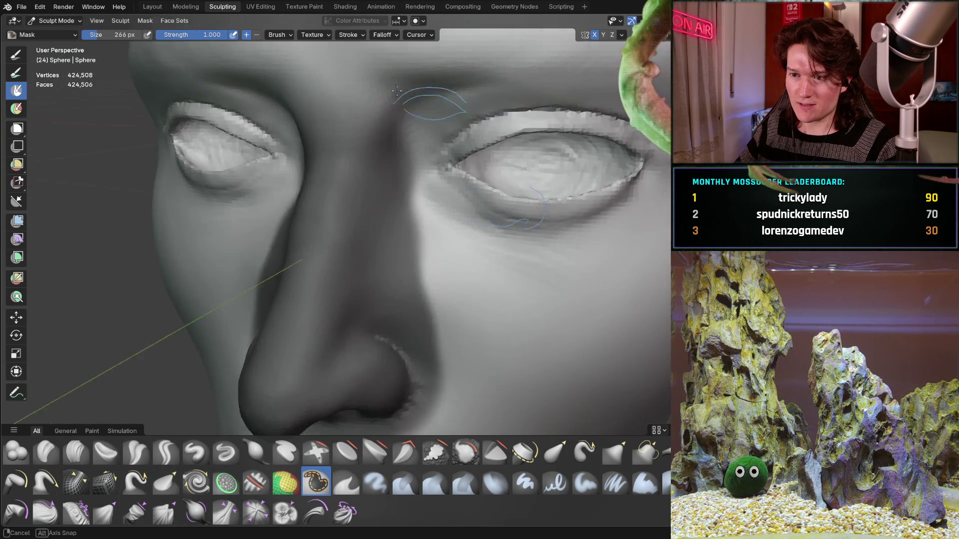
{"action": "middle_click_drag", "start_coordinate": [329, 112], "coordinate": [341, 113]}
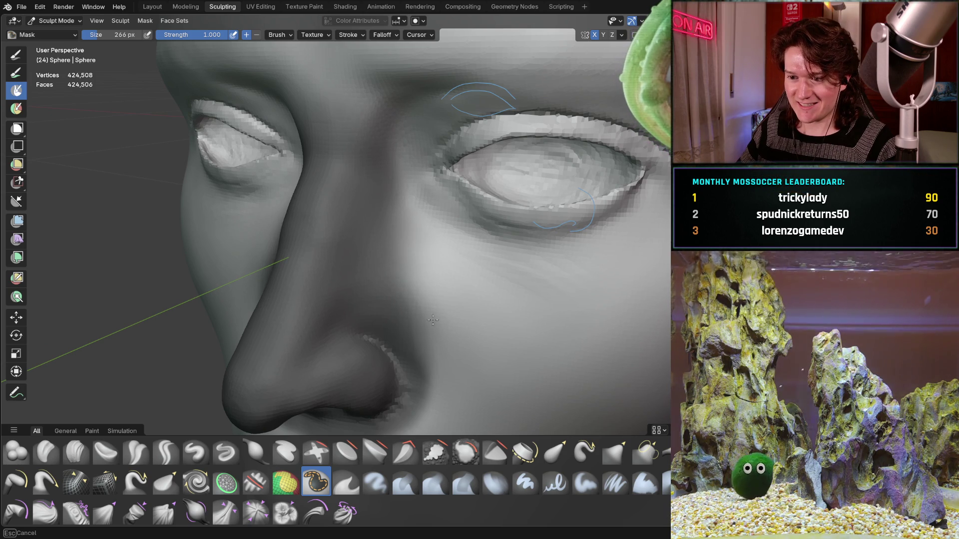
{"action": "scroll", "coordinate": [429, 333], "scroll_direction": "up", "scroll_amount": 3}
{"action": "scroll", "coordinate": [450, 301], "scroll_direction": "down", "scroll_amount": 2, "text": "shift"}
{"action": "scroll", "coordinate": [502, 239], "scroll_direction": "up", "scroll_amount": 2}
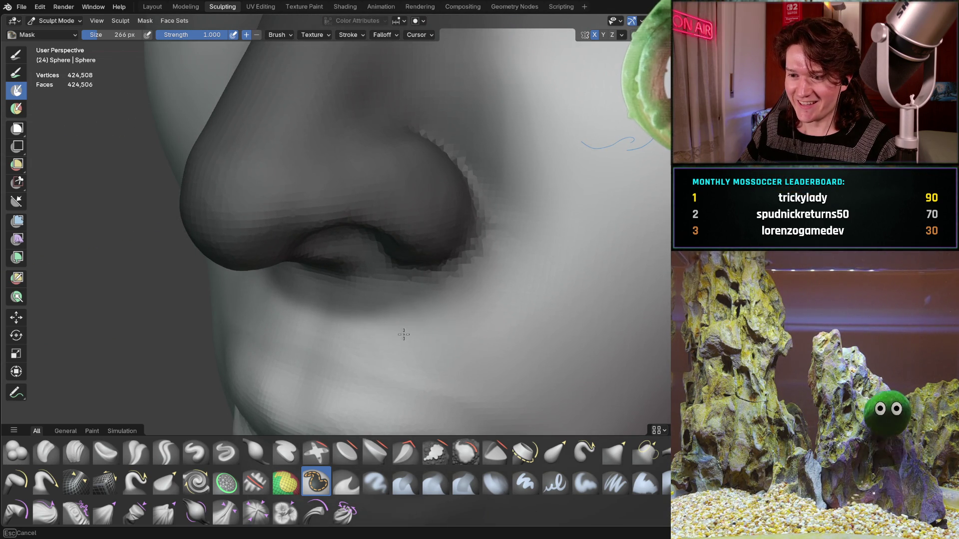
{"action": "mouse_move", "coordinate": [380, 317]}
{"action": "middle_mouse_down"}
{"action": "mouse_move", "coordinate": [354, 247]}
{"action": "mouse_move", "coordinate": [333, 287]}
{"action": "middle_mouse_up"}
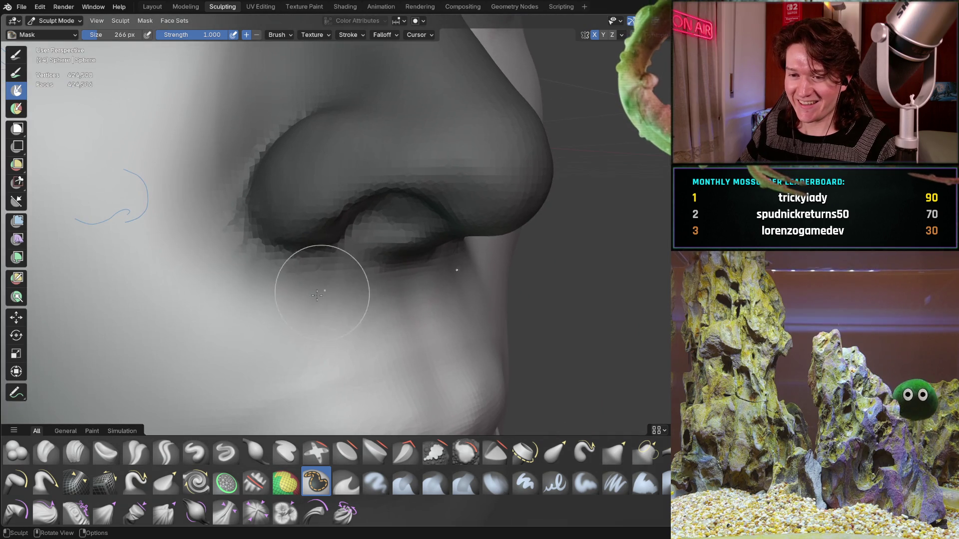
{"action": "scroll", "coordinate": [252, 256], "scroll_direction": "up", "scroll_amount": 2}
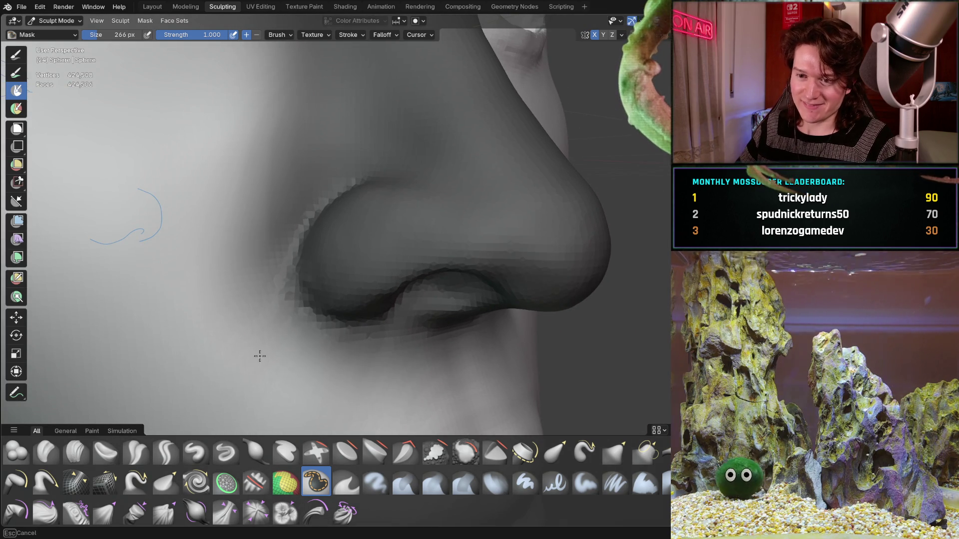
{"action": "scroll", "coordinate": [258, 128], "scroll_direction": "down", "scroll_amount": 5}
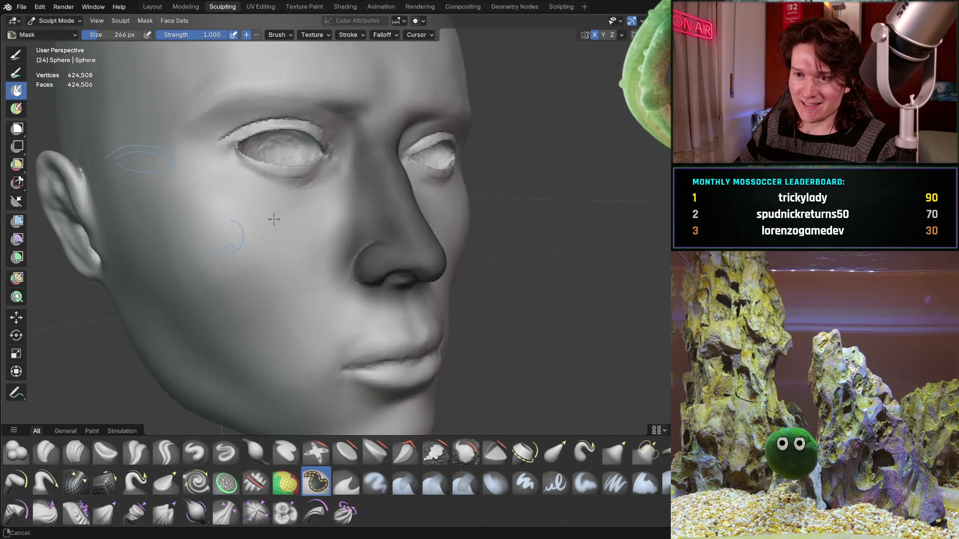
{"action": "scroll", "coordinate": [258, 127], "scroll_direction": "up", "scroll_amount": 4}
{"action": "middle_click_drag", "start_coordinate": [258, 128], "coordinate": [275, 259]}
{"action": "scroll", "coordinate": [276, 259], "scroll_direction": "up", "scroll_amount": 2}
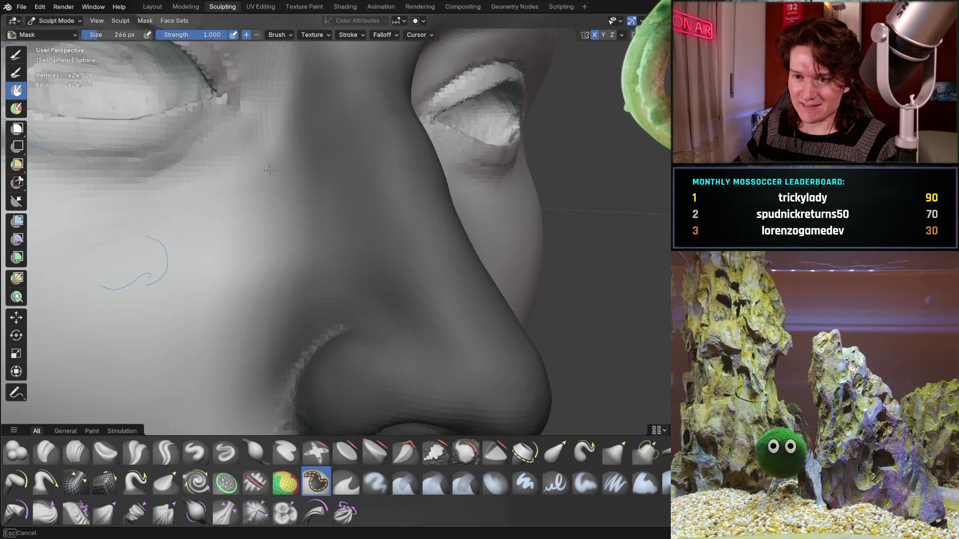
Orbit under the nose and mask a band across the upper lip beneath the nostrils
{"action": "mouse_move", "coordinate": [283, 126]}
{"action": "middle_mouse_down"}
{"action": "mouse_move", "coordinate": [330, 144]}
{"action": "mouse_move", "coordinate": [335, 171]}
{"action": "middle_mouse_up"}
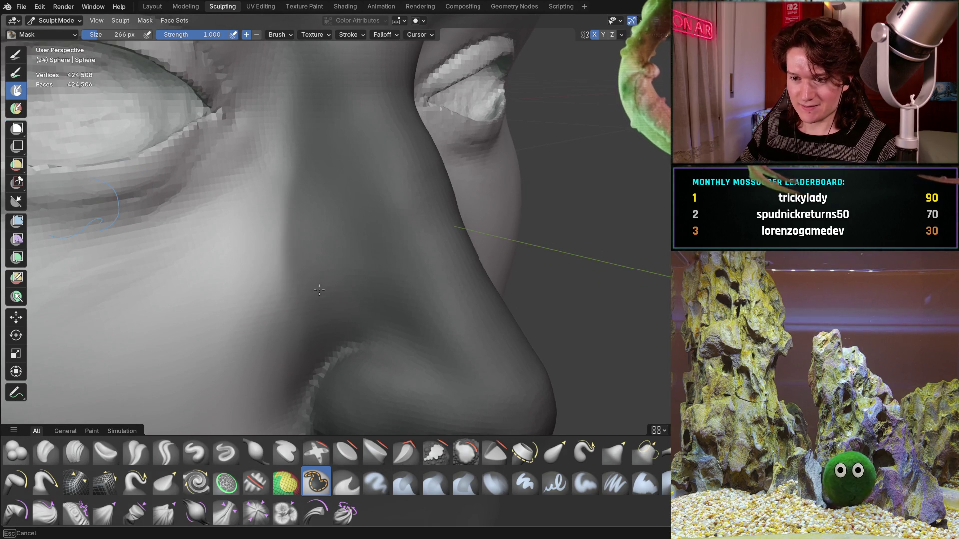
{"action": "middle_click_drag", "start_coordinate": [321, 65], "coordinate": [305, 288]}
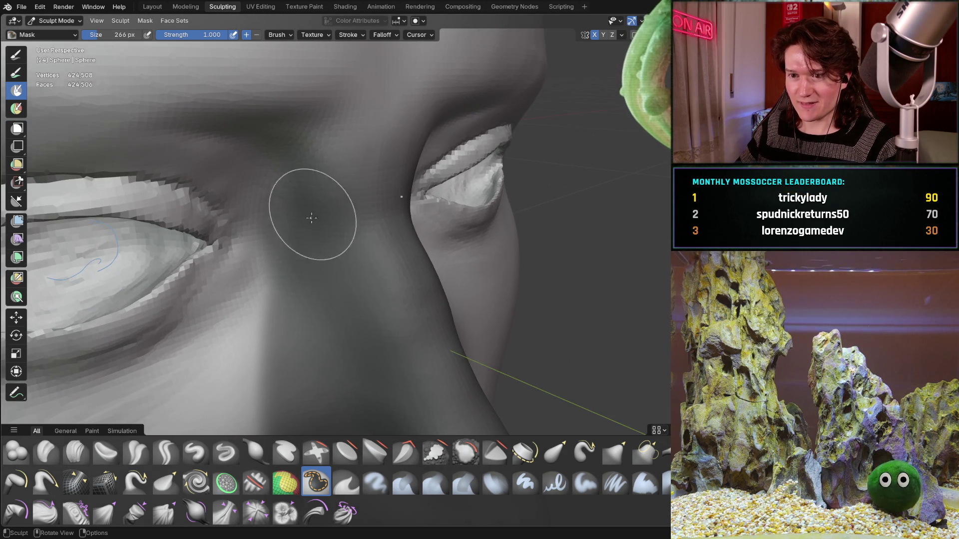
{"action": "mouse_move", "coordinate": [365, 203]}
{"action": "middle_mouse_down"}
{"action": "mouse_move", "coordinate": [293, 189]}
{"action": "mouse_move", "coordinate": [443, 358]}
{"action": "middle_mouse_up"}
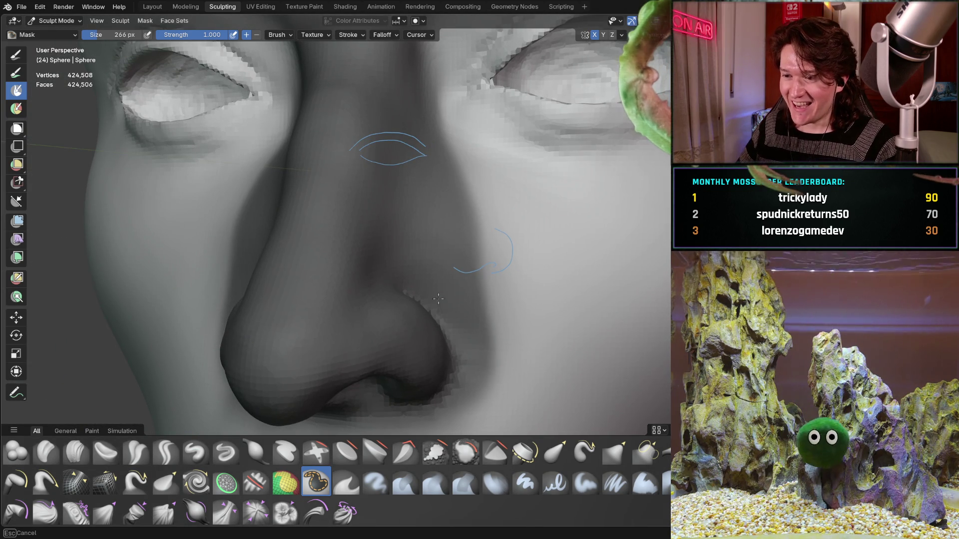
{"action": "middle_click_drag", "start_coordinate": [385, 299], "coordinate": [508, 253]}
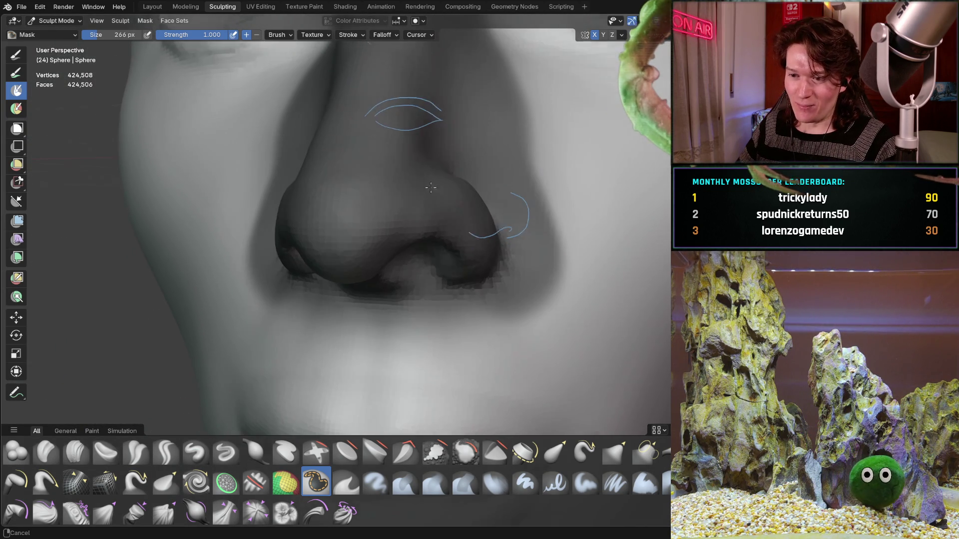
{"action": "left_click_drag", "start_coordinate": [508, 253], "coordinate": [484, 292]}
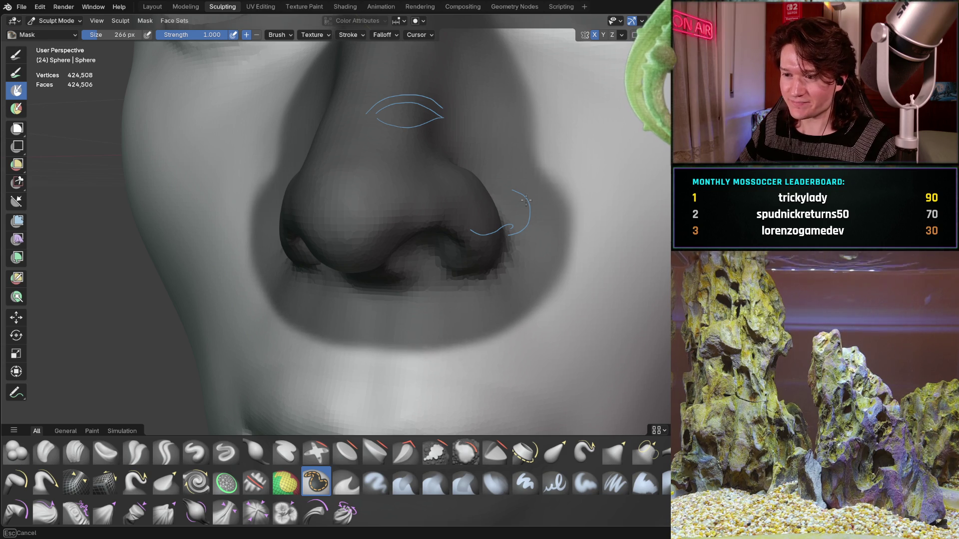
Inspect the masked nose and eyes from several angles, ending in a straight-on orthographic view
{"action": "mouse_move", "coordinate": [497, 155]}
{"action": "middle_mouse_down"}
{"action": "mouse_move", "coordinate": [338, 217]}
{"action": "mouse_move", "coordinate": [419, 145]}
{"action": "middle_mouse_up"}
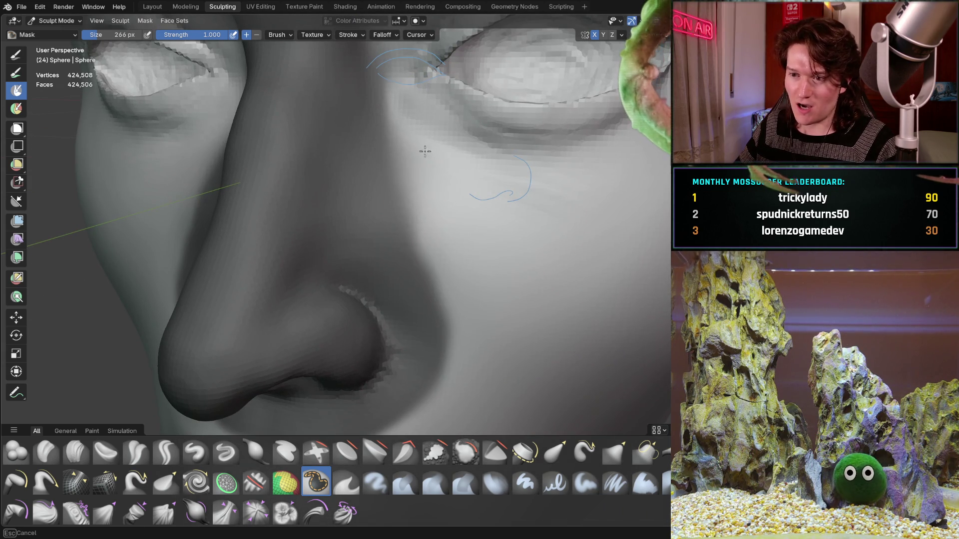
{"action": "middle_click_drag", "start_coordinate": [440, 218], "coordinate": [449, 137], "text": "shift"}
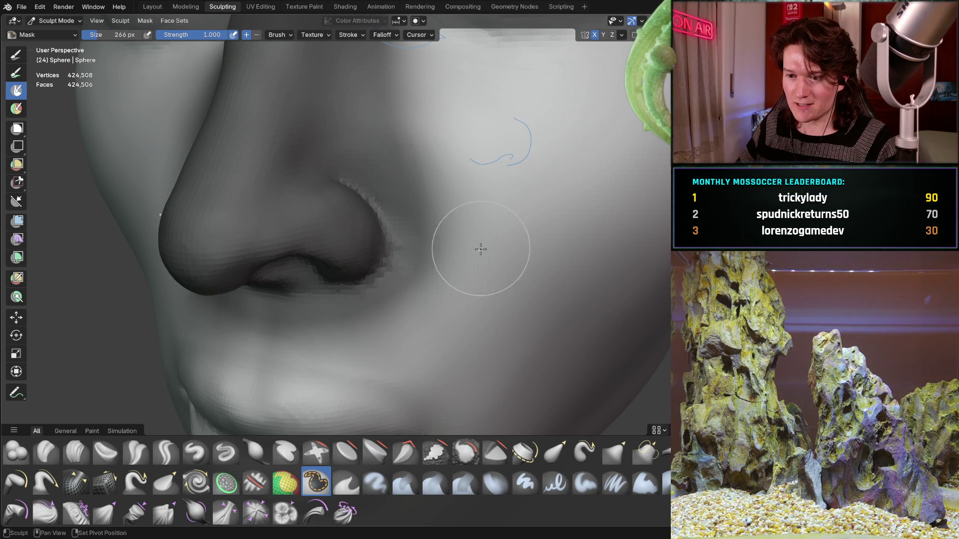
{"action": "middle_click_drag", "start_coordinate": [419, 150], "coordinate": [407, 181], "text": "shift"}
{"action": "mouse_move", "coordinate": [364, 128]}
{"action": "middle_mouse_down"}
{"action": "mouse_move", "coordinate": [407, 96]}
{"action": "mouse_move", "coordinate": [408, 249]}
{"action": "middle_mouse_up"}
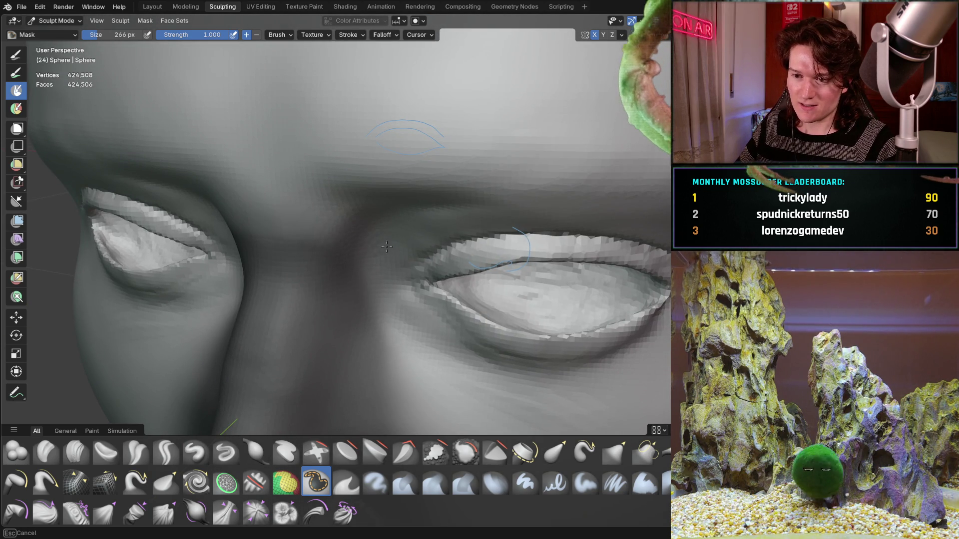
{"action": "middle_click_drag", "start_coordinate": [274, 197], "coordinate": [447, 158]}
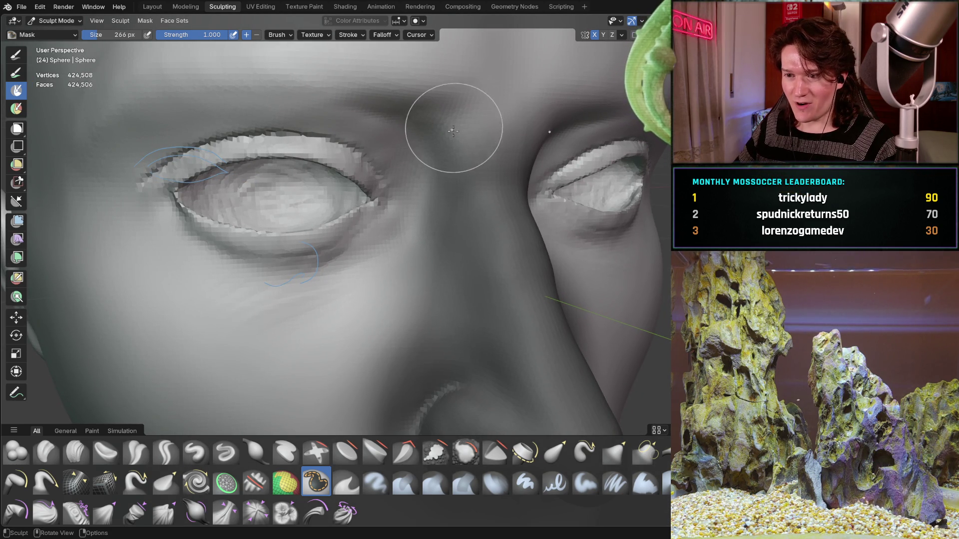
{"action": "middle_click_drag", "start_coordinate": [454, 129], "coordinate": [416, 69], "text": "shift"}
{"action": "middle_click_drag", "start_coordinate": [382, 128], "coordinate": [361, 168], "text": "shift"}
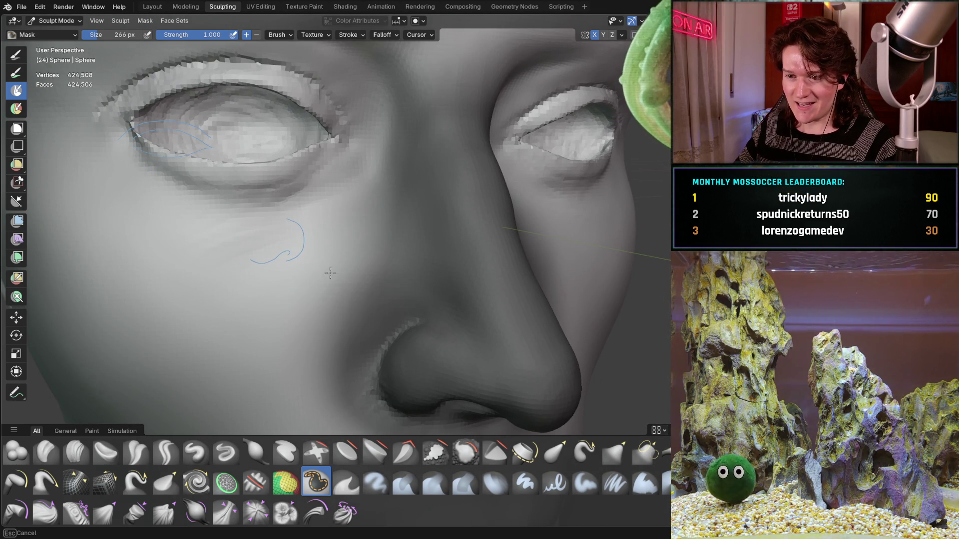
{"action": "mouse_move", "coordinate": [322, 308]}
{"action": "middle_mouse_down"}
{"action": "mouse_move", "coordinate": [318, 208]}
{"action": "mouse_move", "coordinate": [392, 160]}
{"action": "middle_mouse_up"}
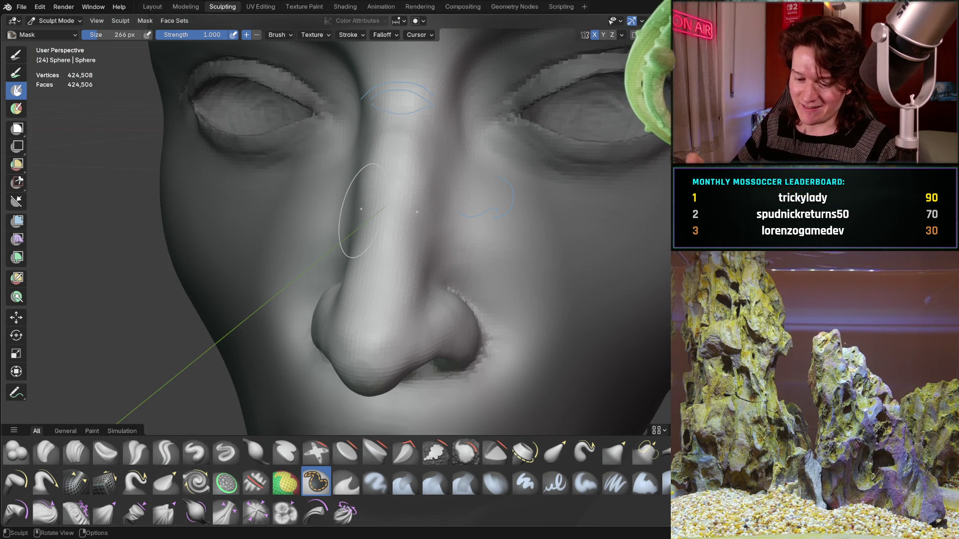
{"action": "key", "text": "ctrl+KP_1"}
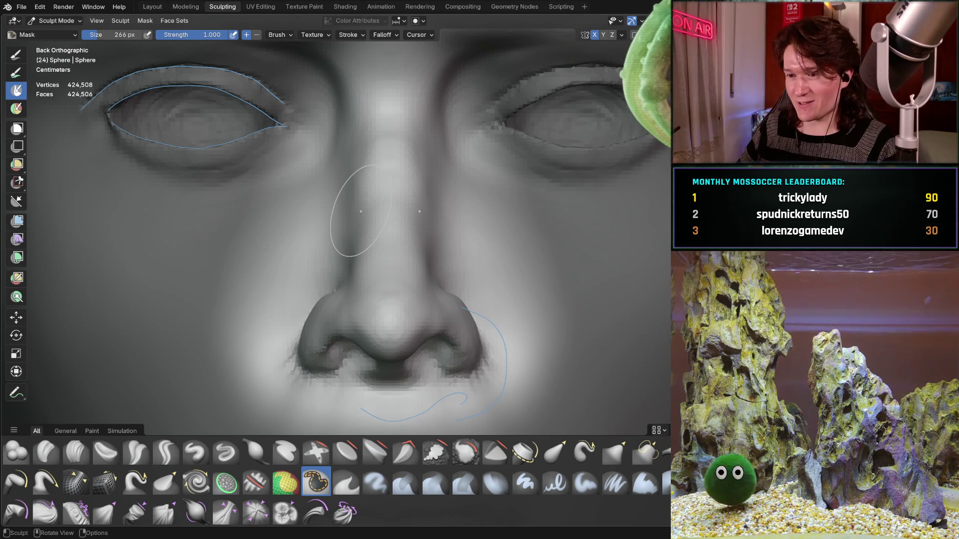
With the Move tool, shift the unmasked nose along Z, check under it and raise it back
{"action": "middle_click_drag", "start_coordinate": [385, 322], "coordinate": [351, 242], "text": "shift"}
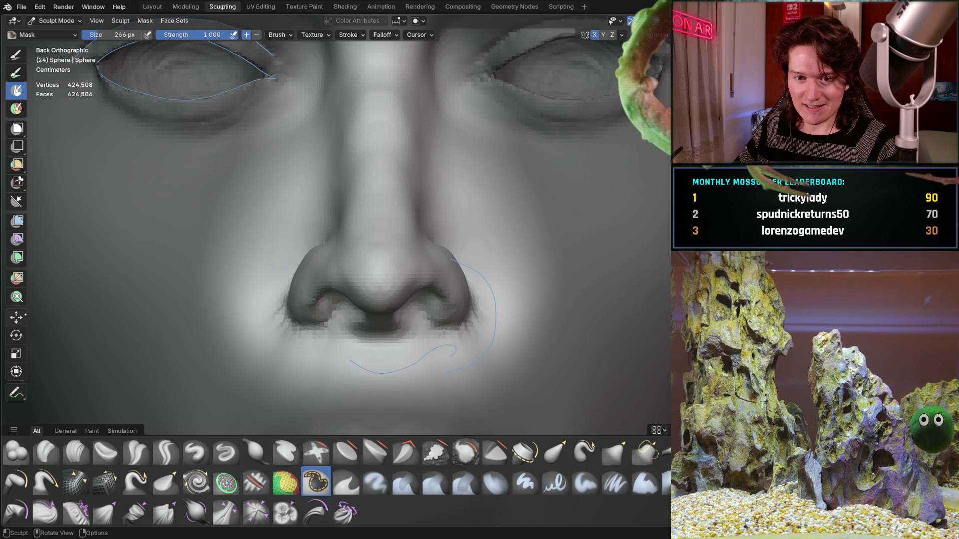
{"action": "left_click", "coordinate": [17, 317]}
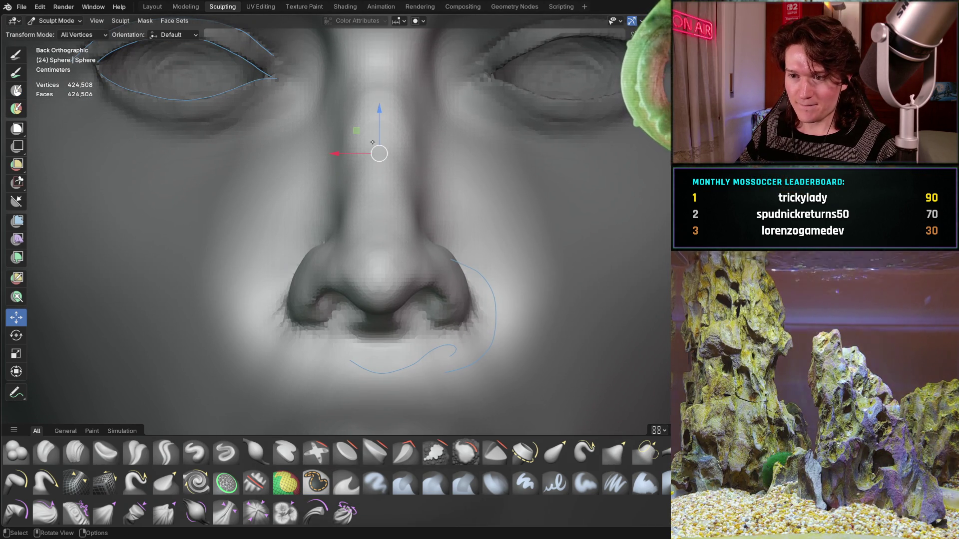
{"action": "mouse_move", "coordinate": [380, 112]}
{"action": "left_mouse_down"}
{"action": "mouse_move", "coordinate": [386, 374]}
{"action": "mouse_move", "coordinate": [437, 81]}
{"action": "left_mouse_up"}
{"action": "mouse_move", "coordinate": [370, 298]}
{"action": "middle_mouse_down"}
{"action": "mouse_move", "coordinate": [355, 181]}
{"action": "mouse_move", "coordinate": [351, 239]}
{"action": "middle_mouse_up"}
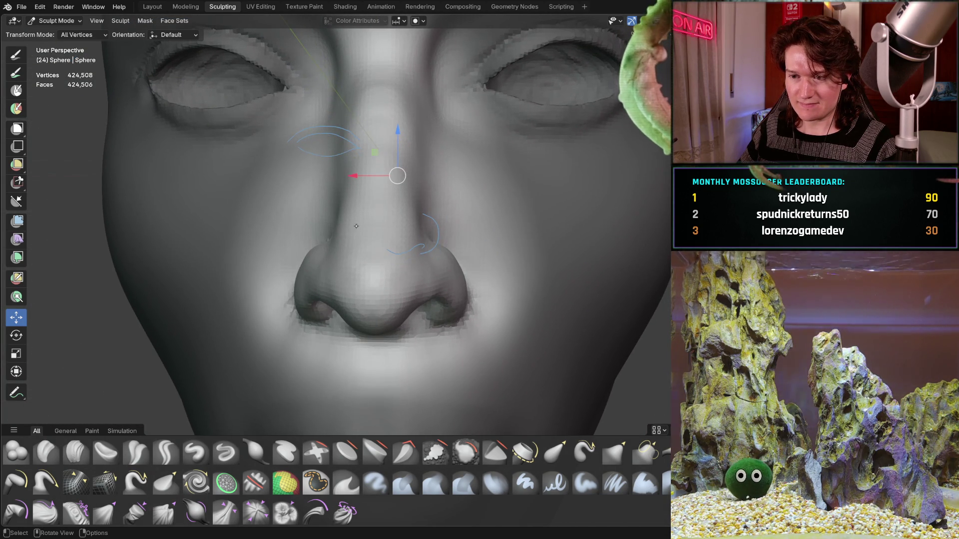
{"action": "mouse_move", "coordinate": [397, 175]}
{"action": "left_mouse_down"}
{"action": "mouse_move", "coordinate": [401, 203]}
{"action": "mouse_move", "coordinate": [403, 188]}
{"action": "left_mouse_up"}
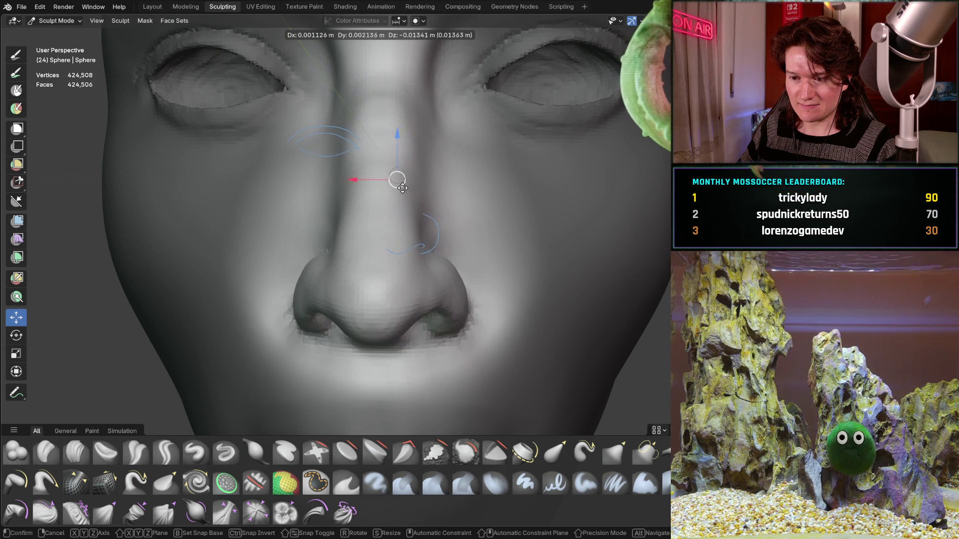
{"action": "left_click_drag", "start_coordinate": [402, 188], "coordinate": [398, 177]}
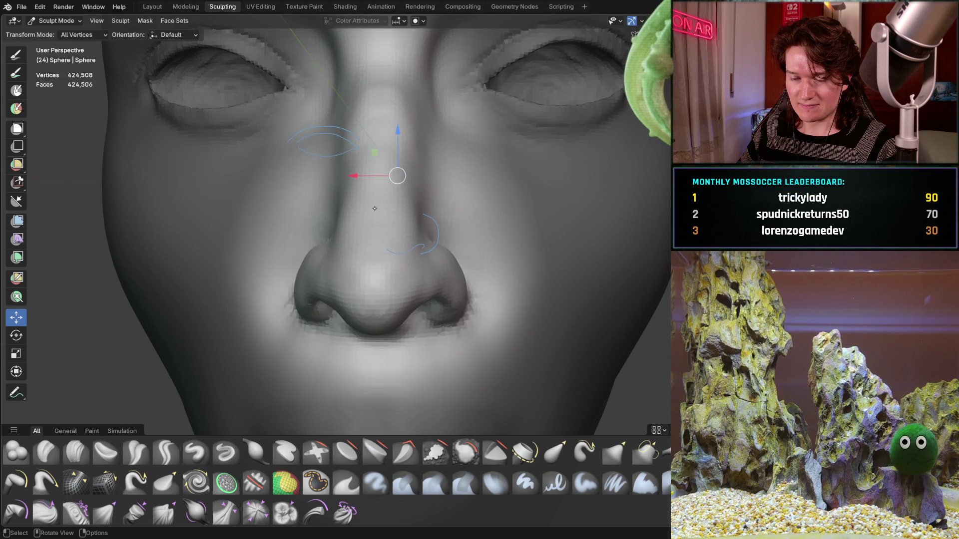
In the straight-on view, drag the nose down to match the blue reference outline
{"action": "key", "text": "ctrl+KP_1"}
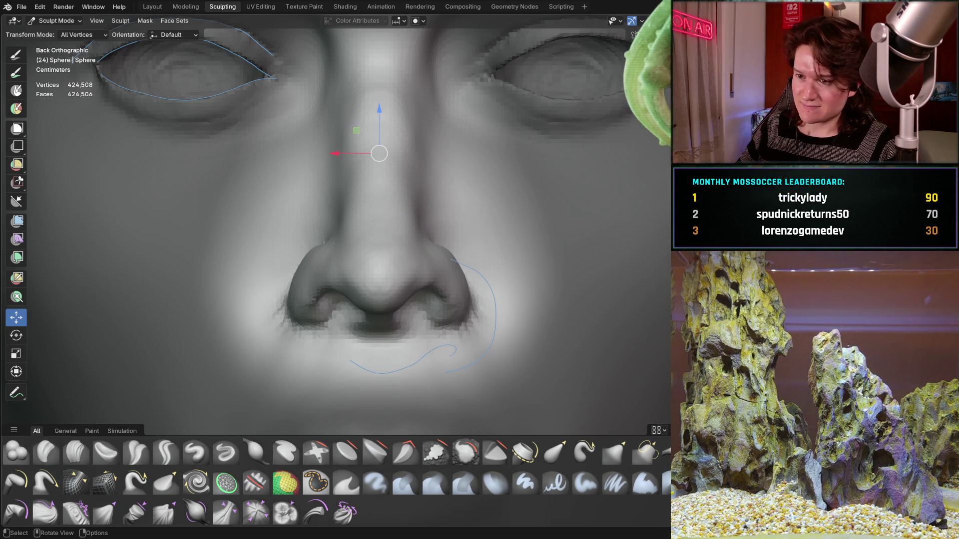
{"action": "left_click_drag", "start_coordinate": [386, 110], "coordinate": [380, 110], "text": "shift"}
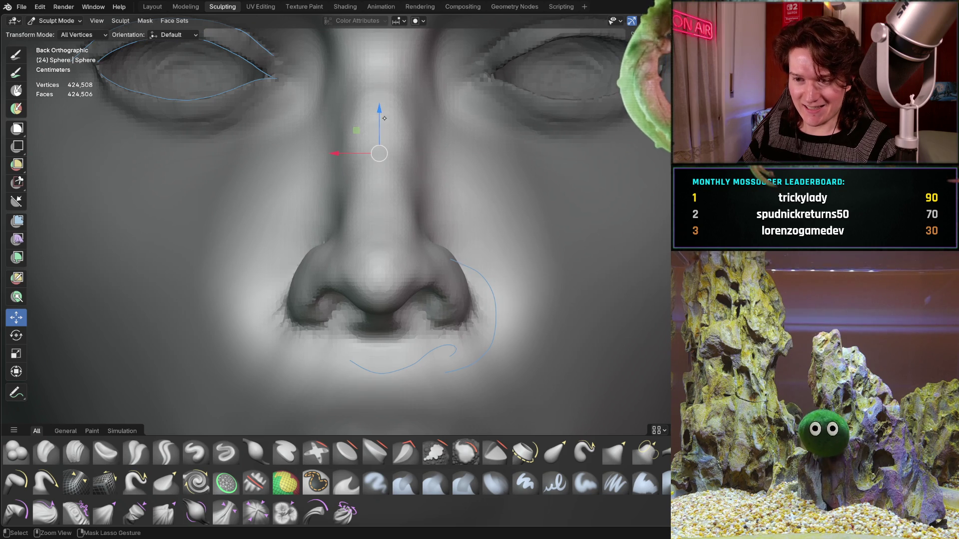
{"action": "mouse_move", "coordinate": [382, 148]}
{"action": "left_mouse_down"}
{"action": "mouse_move", "coordinate": [425, 399]}
{"action": "mouse_move", "coordinate": [424, 161]}
{"action": "mouse_move", "coordinate": [434, 161]}
{"action": "left_mouse_up"}
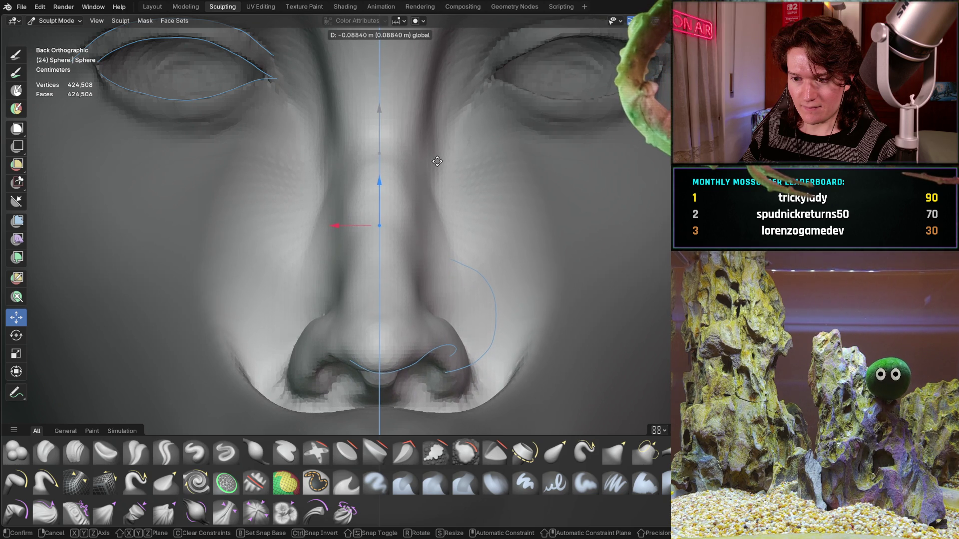
Confirm the lowered nose position and check it from perspective, side and front views
{"action": "left_click_drag", "start_coordinate": [438, 162], "coordinate": [419, 160]}
{"action": "mouse_move", "coordinate": [374, 214]}
{"action": "middle_mouse_down"}
{"action": "mouse_move", "coordinate": [397, 226]}
{"action": "mouse_move", "coordinate": [447, 207]}
{"action": "mouse_move", "coordinate": [384, 253]}
{"action": "middle_mouse_up"}
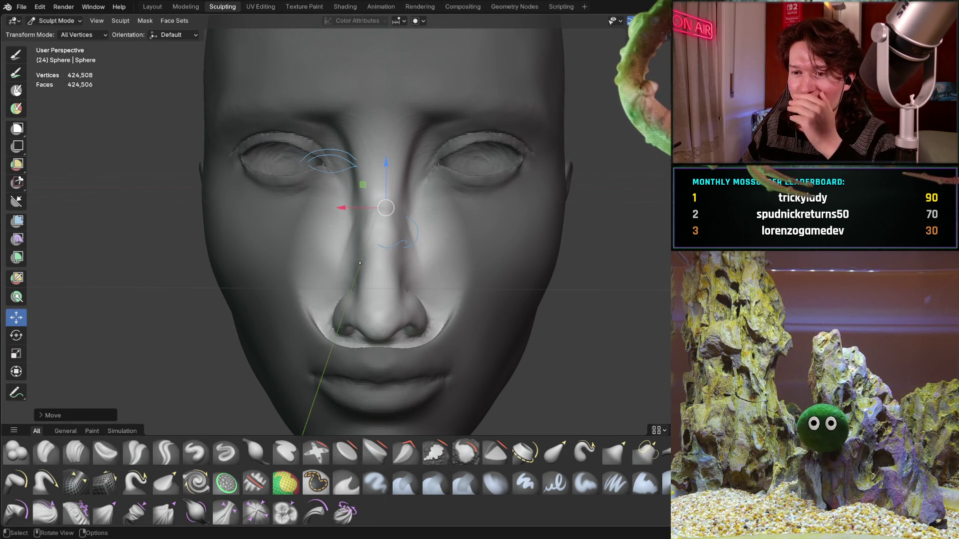
{"action": "scroll", "coordinate": [349, 271], "scroll_direction": "up", "scroll_amount": 1}
{"action": "scroll", "coordinate": [349, 270], "scroll_direction": "up", "scroll_amount": 1}
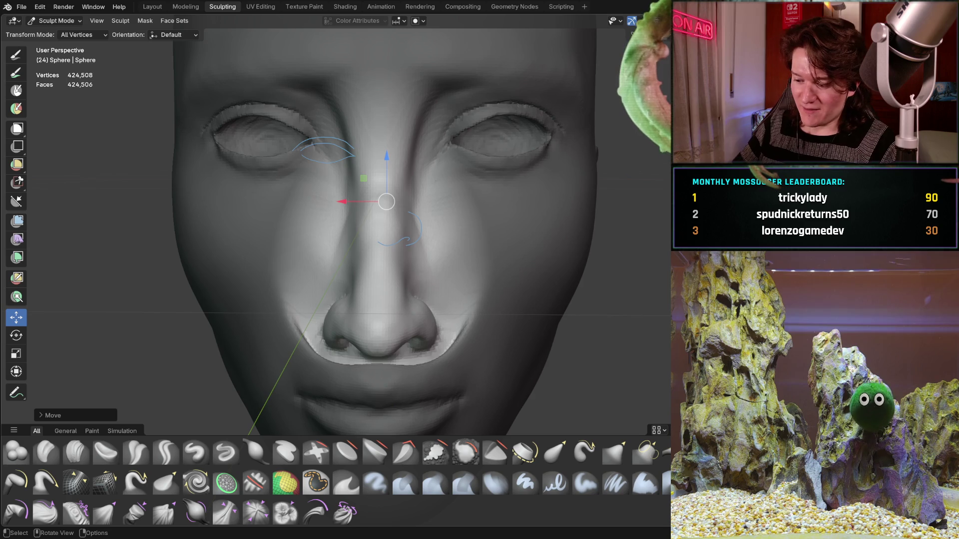
{"action": "key", "text": "ctrl+KP_1"}
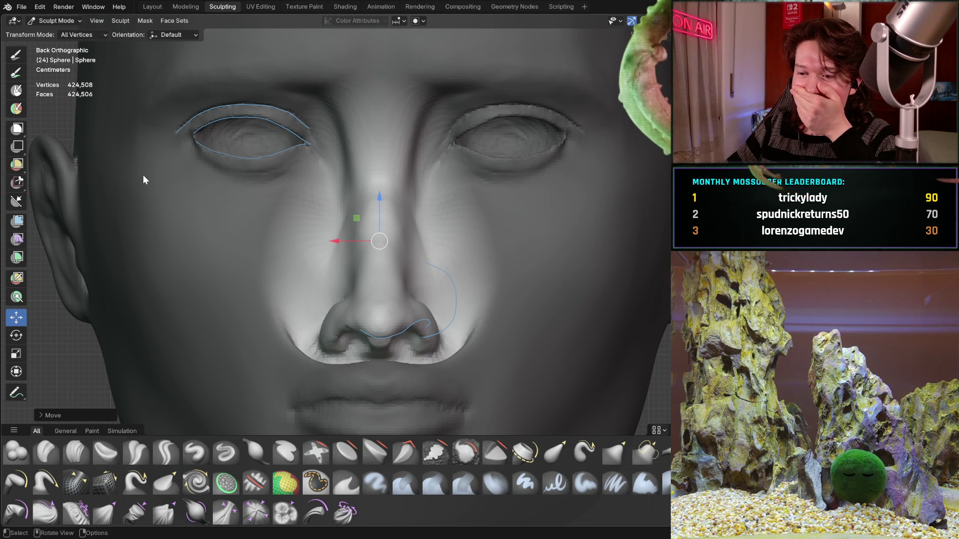
{"action": "middle_click_drag", "start_coordinate": [227, 303], "coordinate": [228, 304]}
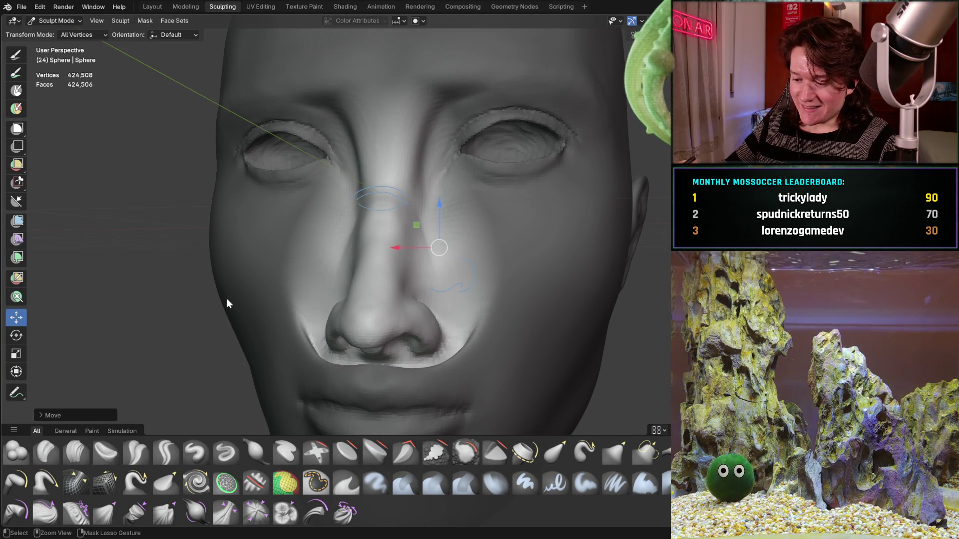
{"action": "key", "text": "KP_1"}
{"action": "key", "text": "ctrl+KP_1"}
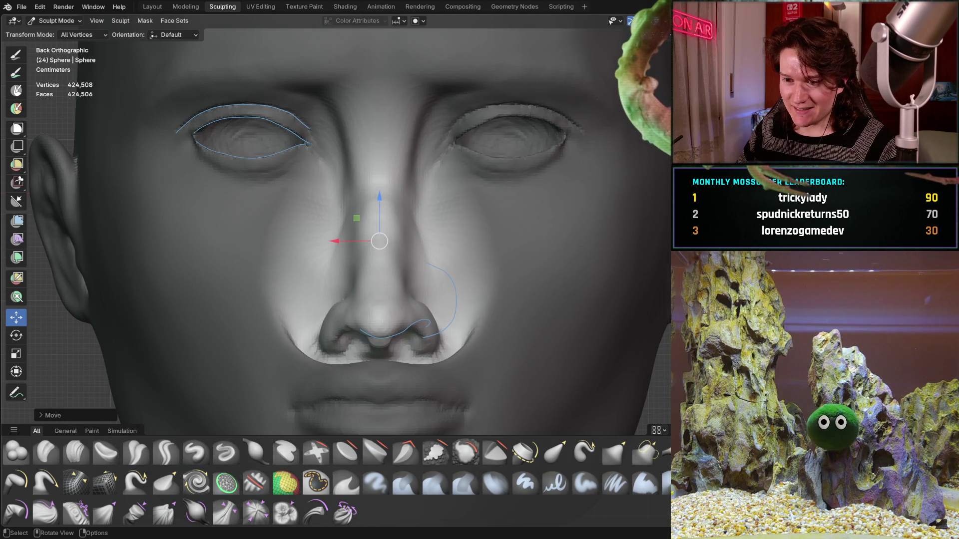
{"action": "middle_click_drag", "start_coordinate": [398, 271], "coordinate": [364, 269]}
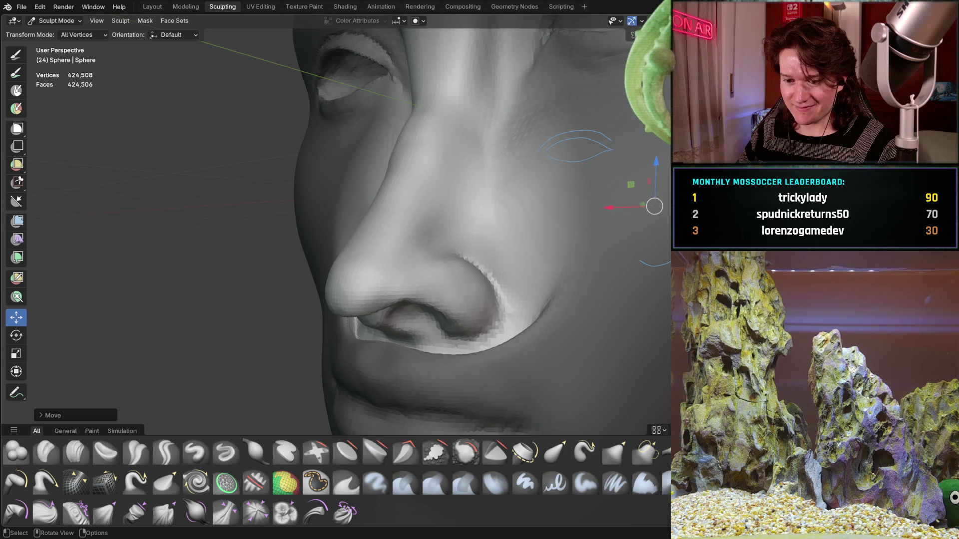
Mask the nostril area with the Mask brush, invert the mask, then clear it
{"action": "key", "text": "m"}
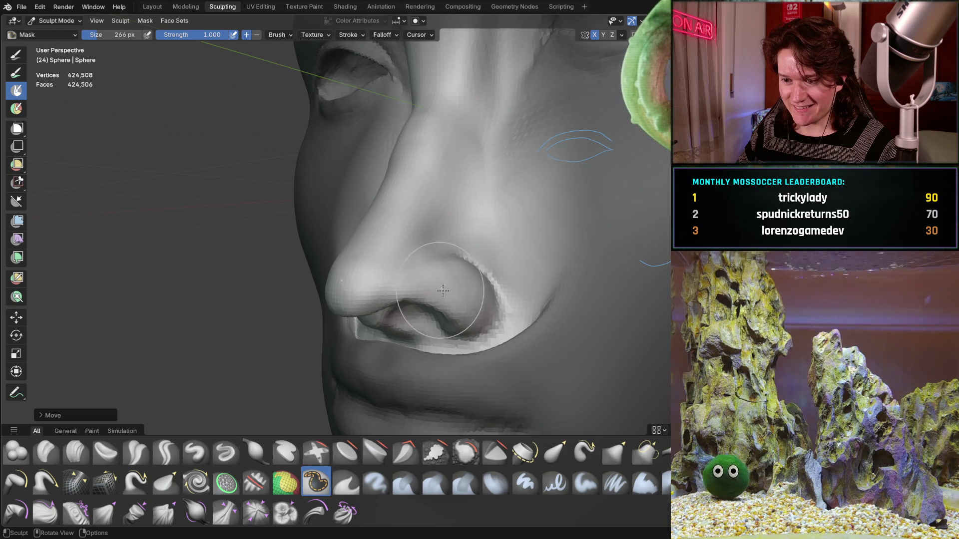
{"action": "left_click_drag", "start_coordinate": [439, 277], "coordinate": [442, 285]}
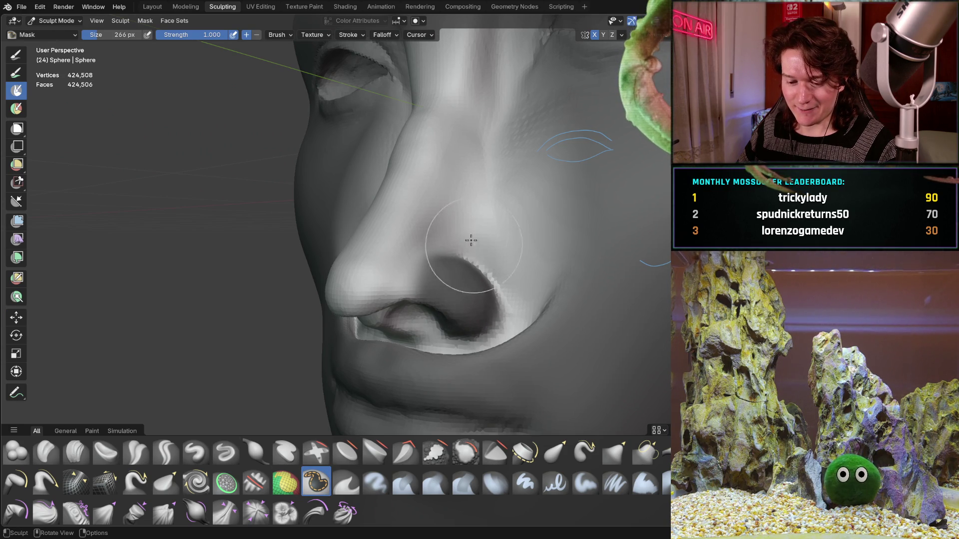
{"action": "key", "text": "ctrl+i"}
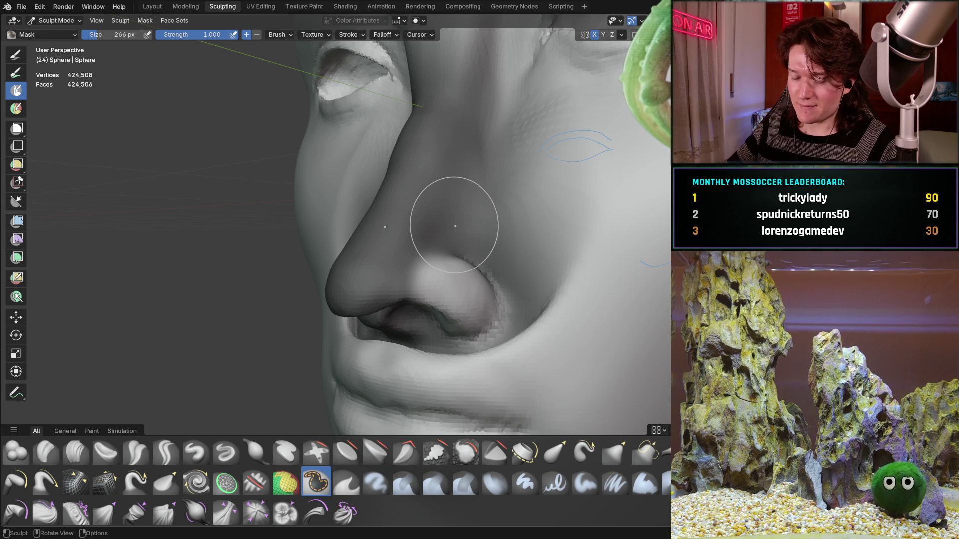
{"action": "key", "text": "alt+m"}
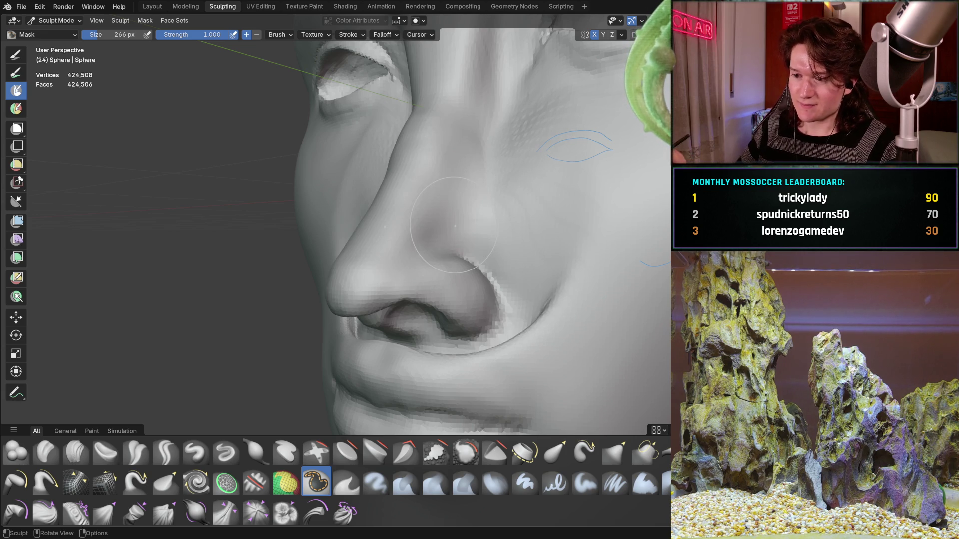
{"action": "scroll", "coordinate": [460, 270], "scroll_direction": "up", "scroll_amount": 2}
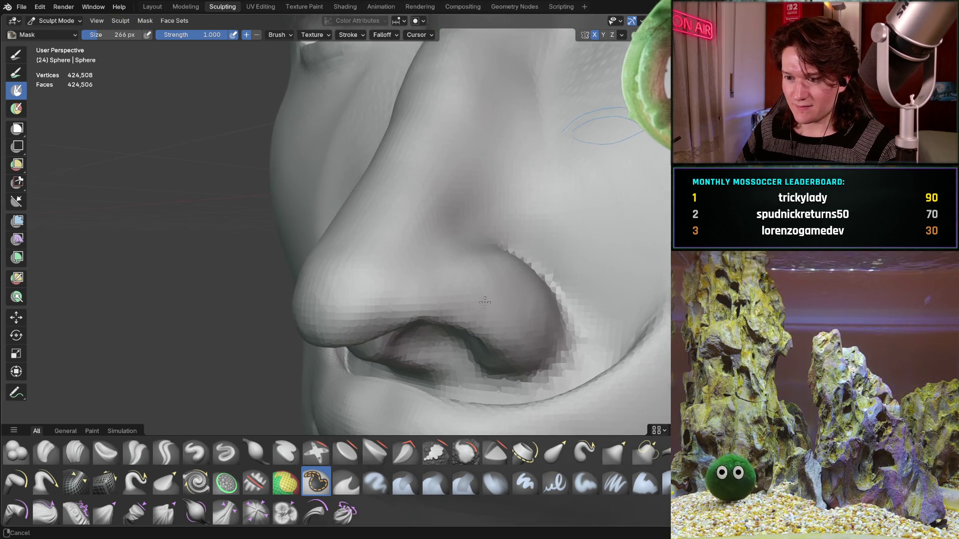
{"action": "scroll", "coordinate": [492, 278], "scroll_direction": "up", "scroll_amount": 2}
Repaint mask across and right of the nostril wing, erasing the upper part
{"action": "mouse_move", "coordinate": [509, 296]}
{"action": "left_mouse_down"}
{"action": "mouse_move", "coordinate": [511, 373]}
{"action": "mouse_move", "coordinate": [454, 268]}
{"action": "mouse_move", "coordinate": [486, 386]}
{"action": "left_mouse_up"}
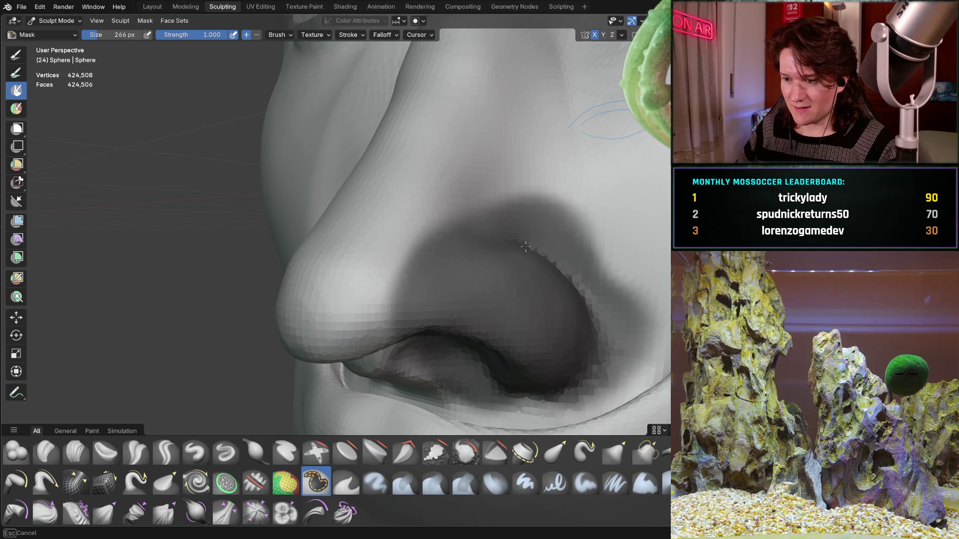
{"action": "left_click_drag", "start_coordinate": [538, 253], "coordinate": [506, 378]}
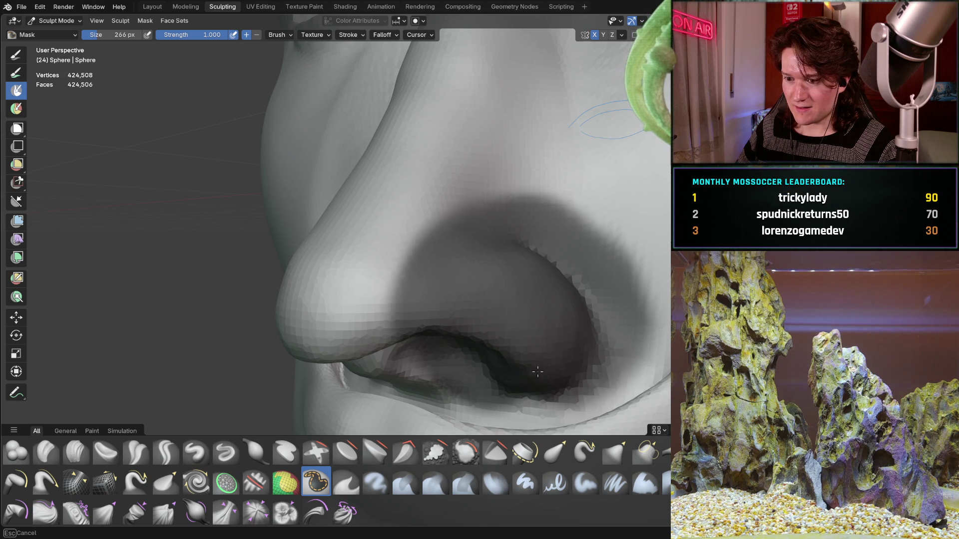
{"action": "mouse_move", "coordinate": [507, 262]}
{"action": "middle_mouse_down"}
{"action": "mouse_move", "coordinate": [510, 298]}
{"action": "mouse_move", "coordinate": [470, 197]}
{"action": "mouse_move", "coordinate": [397, 219]}
{"action": "mouse_move", "coordinate": [427, 203]}
{"action": "middle_mouse_up"}
{"action": "left_click_drag", "start_coordinate": [428, 192], "coordinate": [428, 166], "text": "ctrl"}
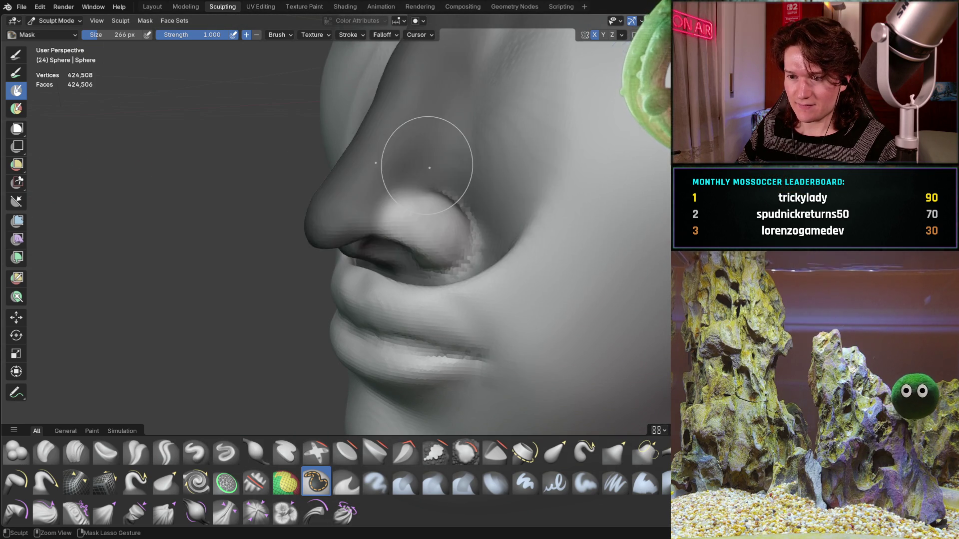
Return to a front view and clear the mask from the whole head with Alt+M
{"action": "middle_click_drag", "start_coordinate": [429, 167], "coordinate": [427, 165]}
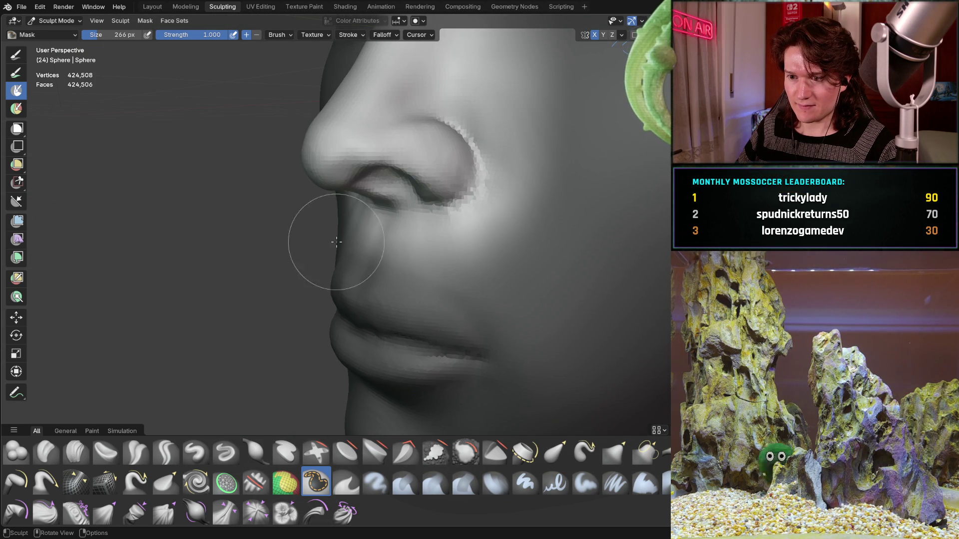
{"action": "mouse_move", "coordinate": [206, 279]}
{"action": "middle_mouse_down"}
{"action": "mouse_move", "coordinate": [231, 289]}
{"action": "mouse_move", "coordinate": [187, 305]}
{"action": "middle_mouse_up"}
{"action": "key", "text": "alt+m"}
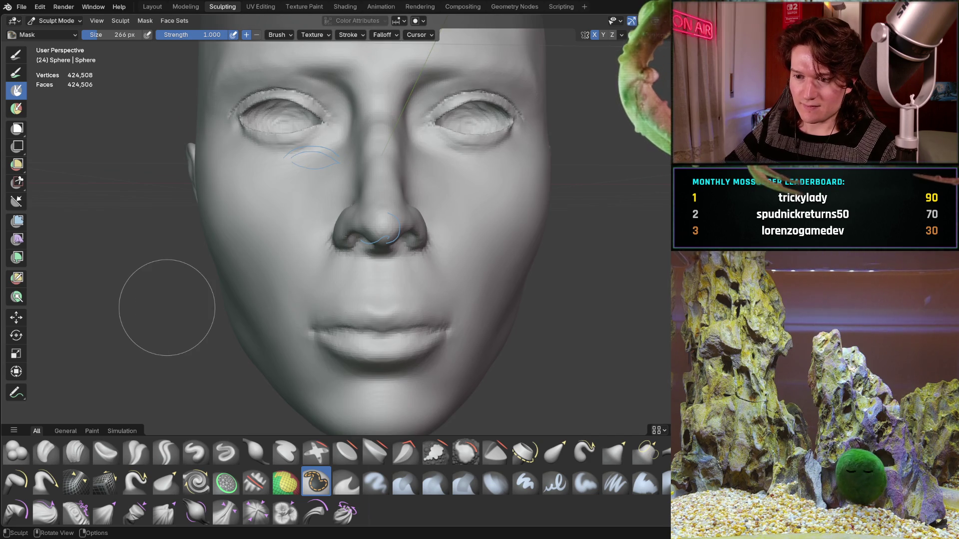
{"action": "scroll", "coordinate": [371, 266], "scroll_direction": "up", "scroll_amount": 1}
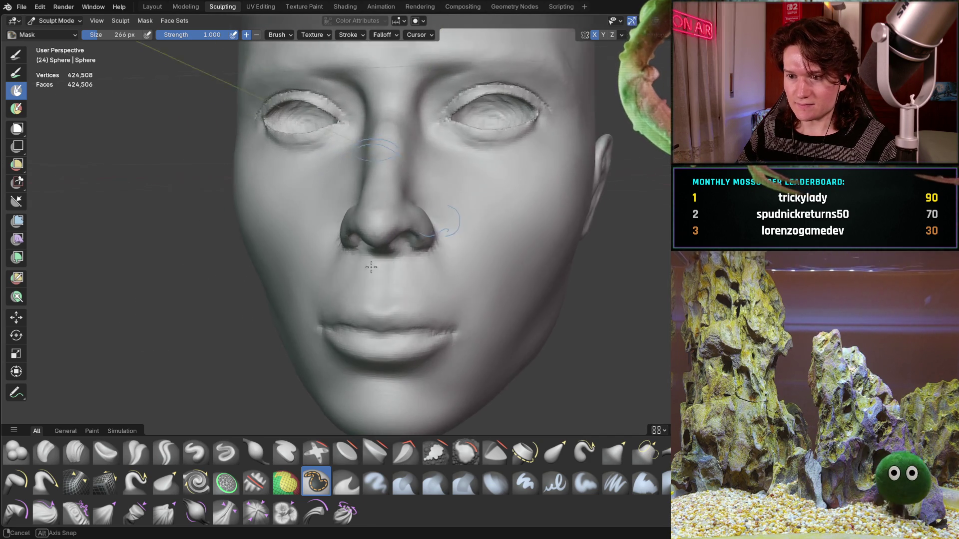
{"action": "scroll", "coordinate": [375, 270], "scroll_direction": "up", "scroll_amount": 1}
{"action": "scroll", "coordinate": [390, 237], "scroll_direction": "up", "scroll_amount": 2}
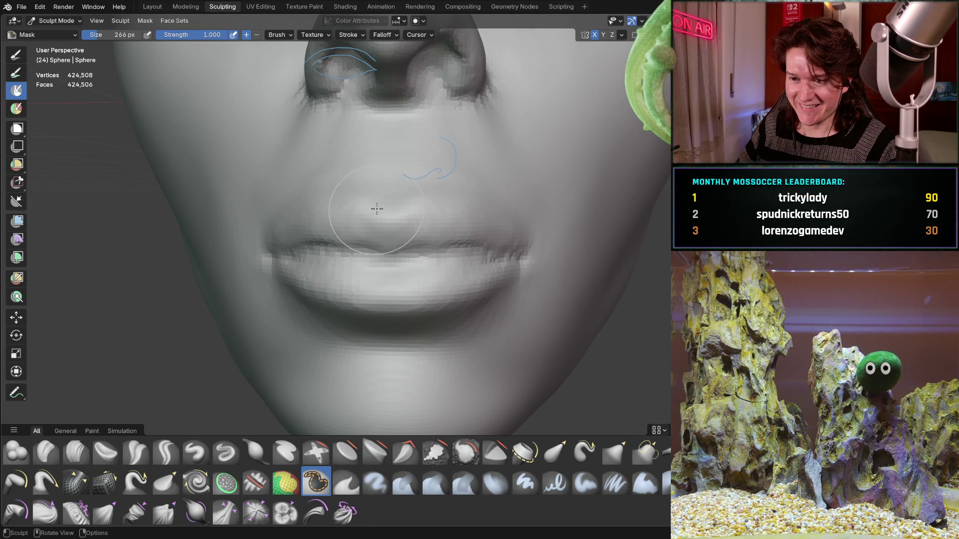
{"action": "mouse_move", "coordinate": [368, 198]}
{"action": "left_mouse_down"}
{"action": "mouse_move", "coordinate": [341, 213]}
{"action": "mouse_move", "coordinate": [329, 280]}
{"action": "left_mouse_up"}
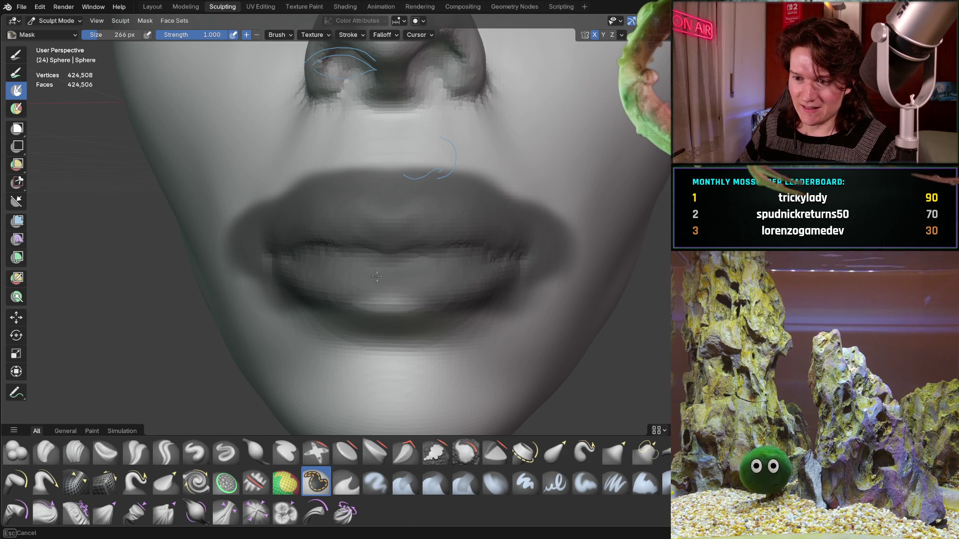
{"action": "left_click_drag", "start_coordinate": [328, 280], "coordinate": [349, 336]}
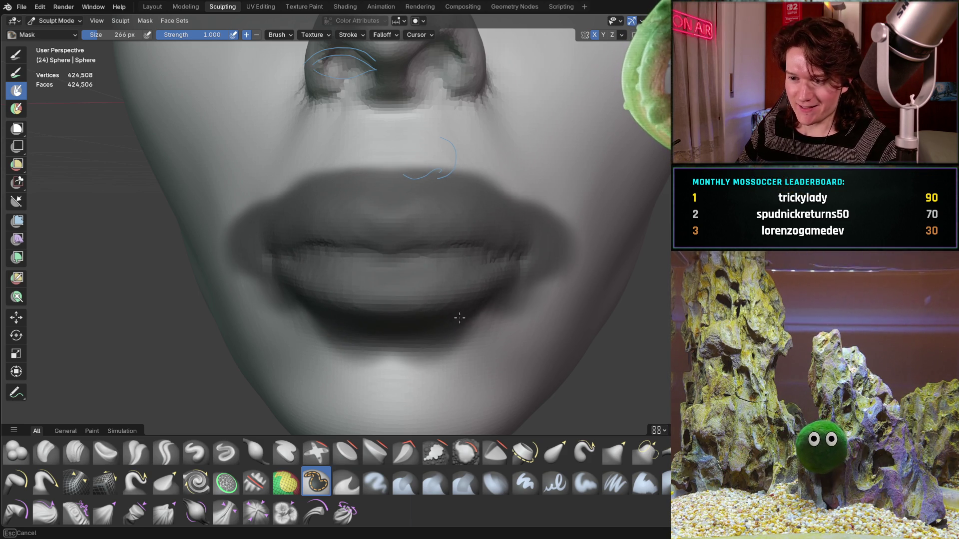
{"action": "left_click_drag", "start_coordinate": [447, 323], "coordinate": [412, 327]}
{"action": "mouse_move", "coordinate": [375, 258]}
{"action": "middle_mouse_down"}
{"action": "mouse_move", "coordinate": [372, 240]}
{"action": "mouse_move", "coordinate": [422, 203]}
{"action": "middle_mouse_up"}
{"action": "mouse_move", "coordinate": [422, 203]}
{"action": "left_mouse_down"}
{"action": "mouse_move", "coordinate": [291, 259]}
{"action": "mouse_move", "coordinate": [419, 302]}
{"action": "left_mouse_up"}
{"action": "mouse_move", "coordinate": [452, 318]}
{"action": "middle_mouse_down"}
{"action": "mouse_move", "coordinate": [278, 215]}
{"action": "mouse_move", "coordinate": [412, 152]}
{"action": "middle_mouse_up"}
{"action": "left_click_drag", "start_coordinate": [412, 152], "coordinate": [347, 163]}
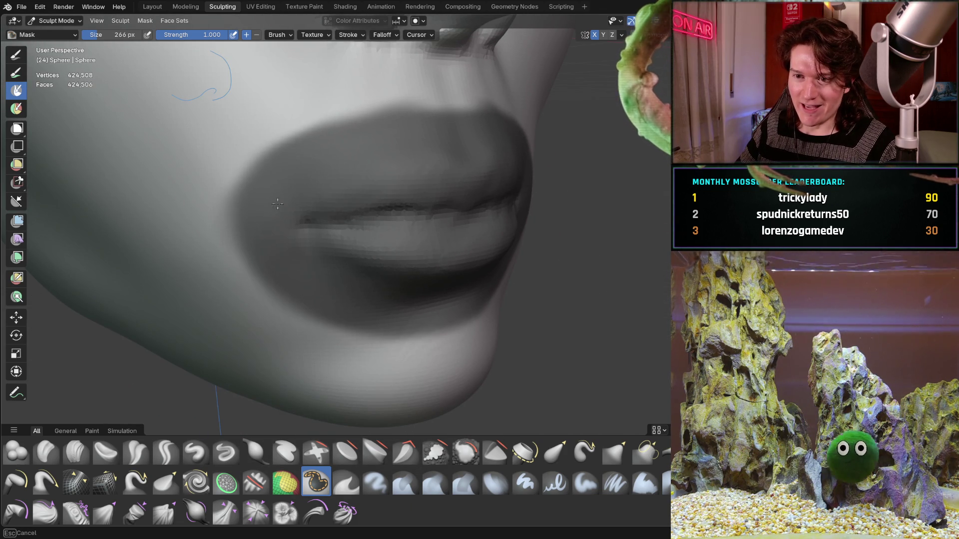
{"action": "left_click_drag", "start_coordinate": [399, 140], "coordinate": [301, 195]}
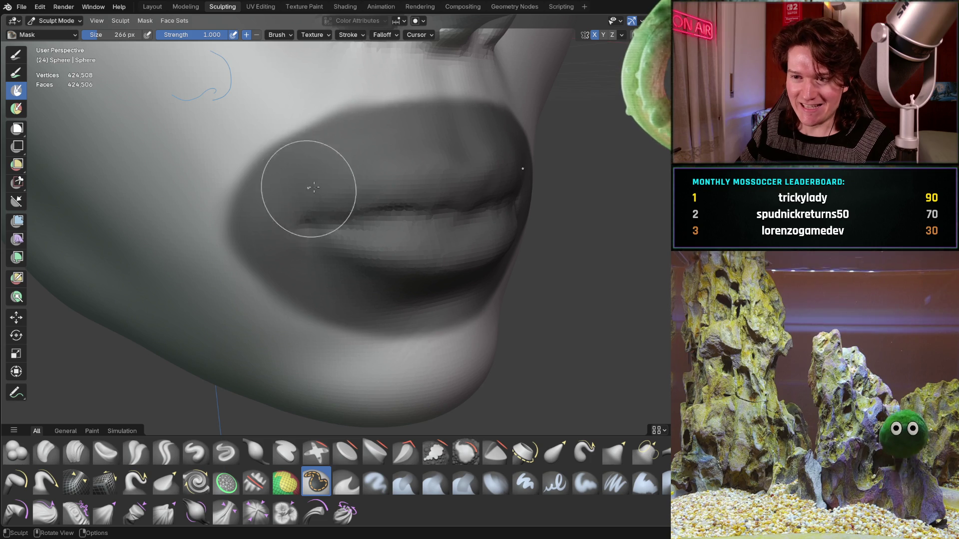
{"action": "middle_click_drag", "start_coordinate": [344, 115], "coordinate": [353, 203]}
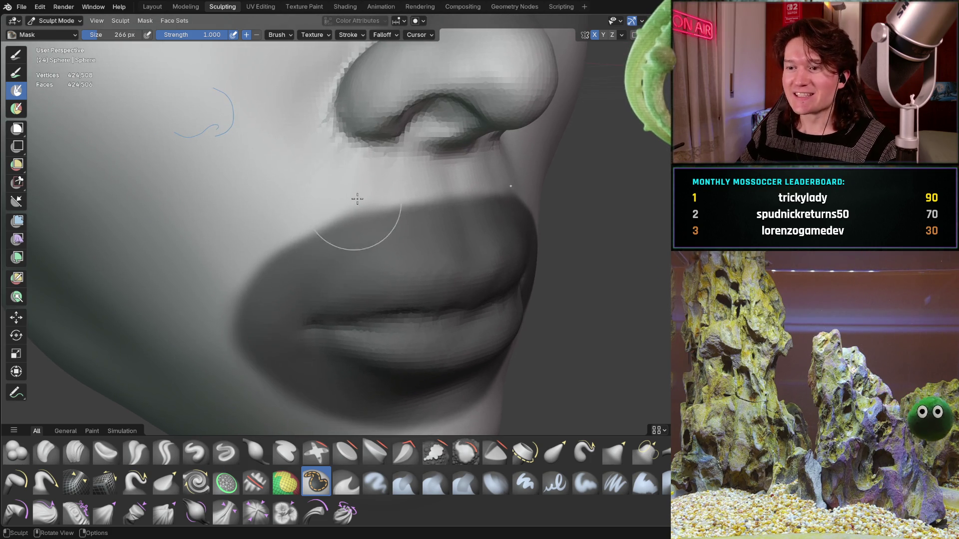
{"action": "mouse_move", "coordinate": [332, 253]}
{"action": "middle_mouse_down"}
{"action": "mouse_move", "coordinate": [325, 212]}
{"action": "mouse_move", "coordinate": [338, 211]}
{"action": "middle_mouse_up"}
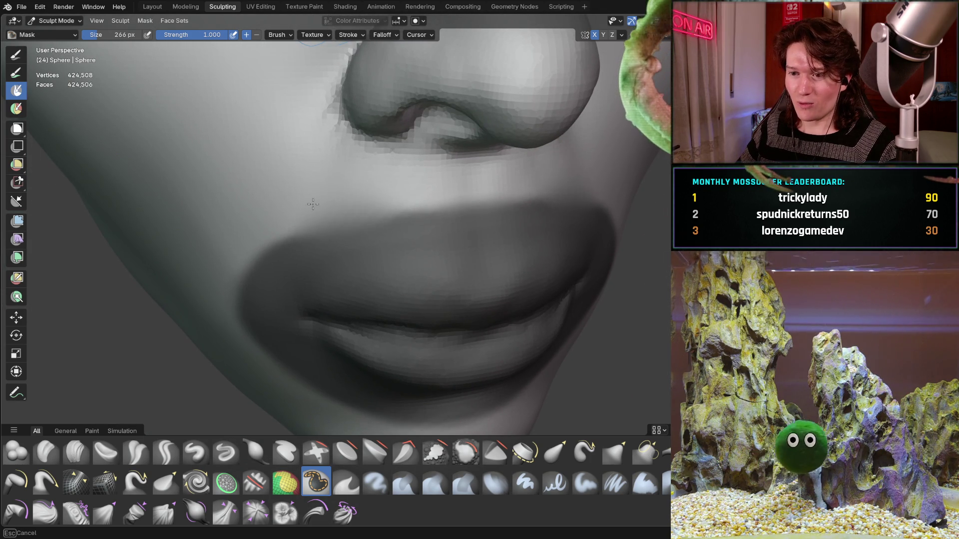
{"action": "left_click_drag", "start_coordinate": [339, 197], "coordinate": [430, 180]}
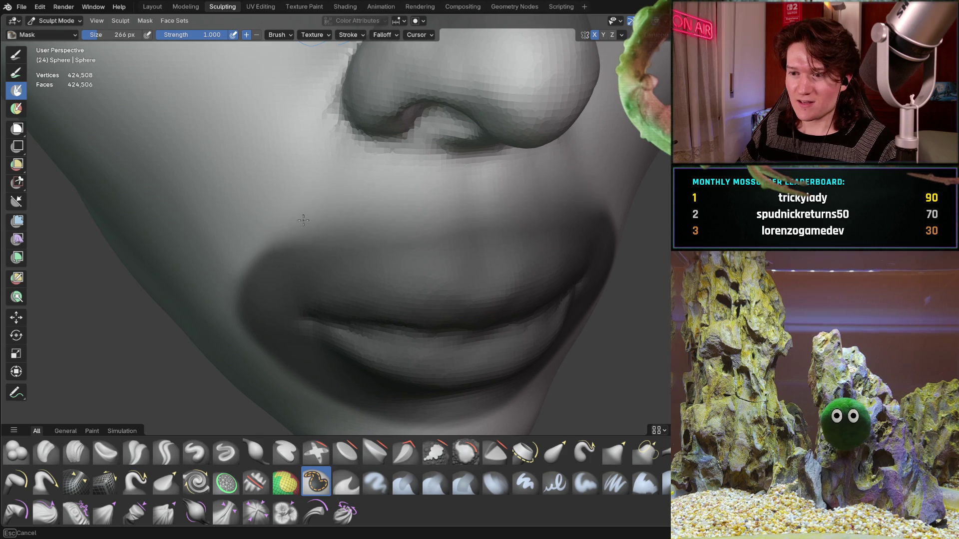
{"action": "middle_click_drag", "start_coordinate": [338, 213], "coordinate": [277, 180]}
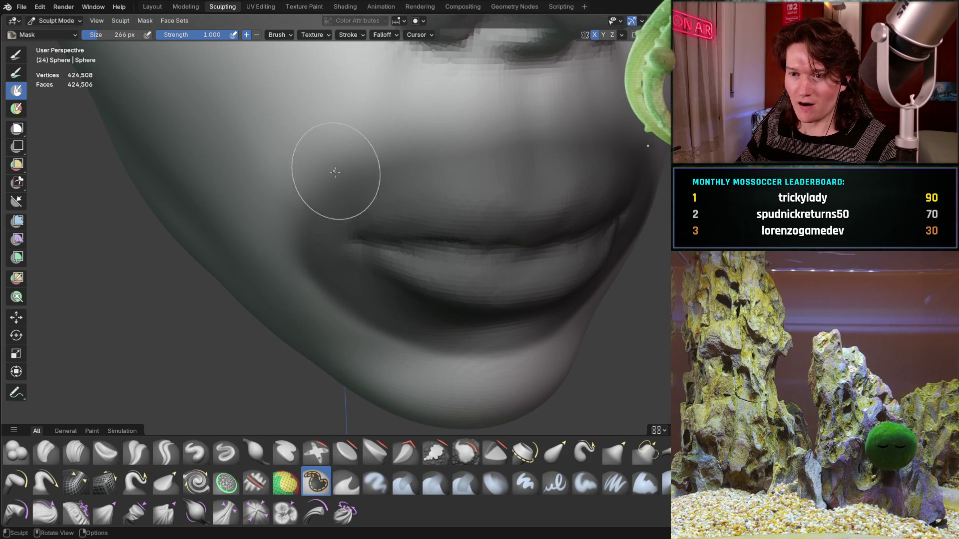
{"action": "middle_click_drag", "start_coordinate": [332, 161], "coordinate": [350, 177]}
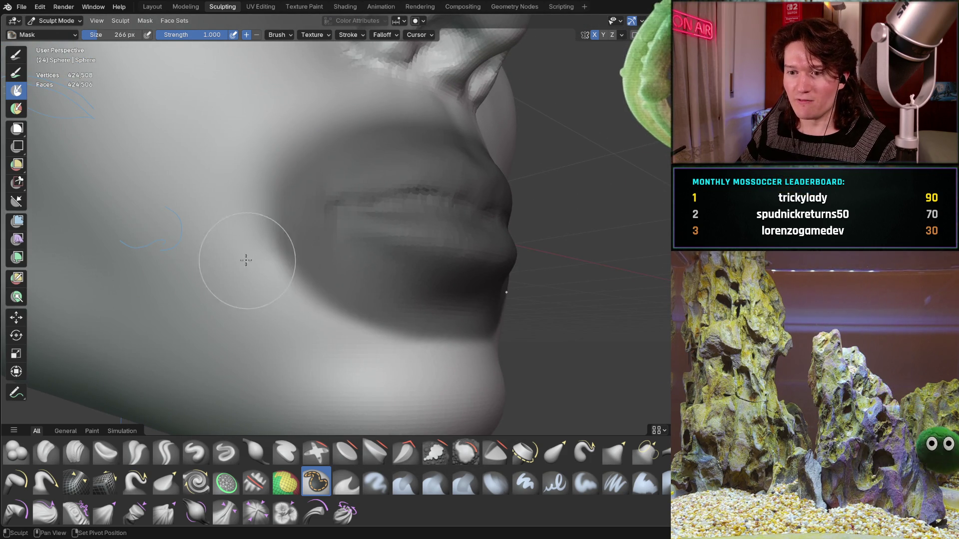
{"action": "middle_click_drag", "start_coordinate": [232, 248], "coordinate": [232, 248]}
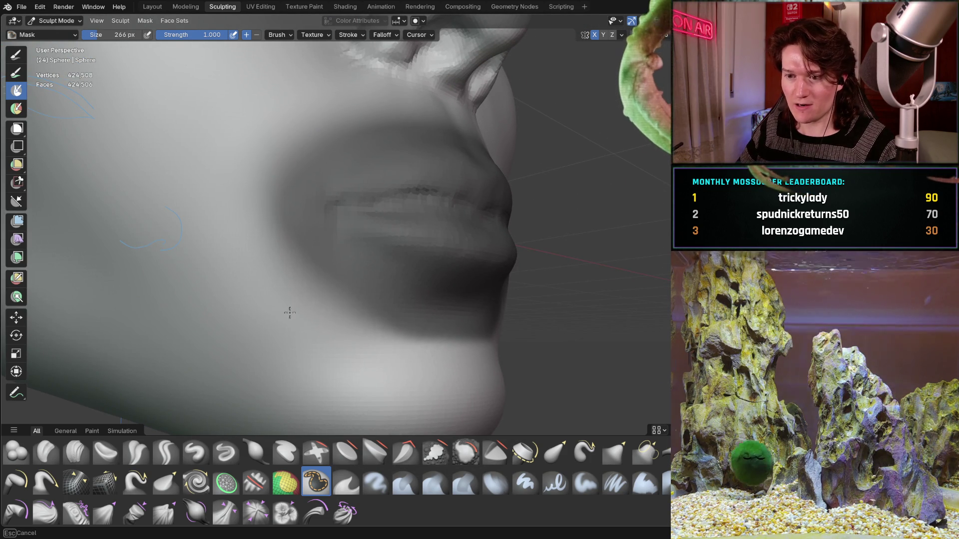
{"action": "mouse_move", "coordinate": [365, 310]}
{"action": "middle_mouse_down"}
{"action": "mouse_move", "coordinate": [184, 361]}
{"action": "mouse_move", "coordinate": [263, 300]}
{"action": "middle_mouse_up"}
{"action": "middle_click_drag", "start_coordinate": [335, 306], "coordinate": [346, 306]}
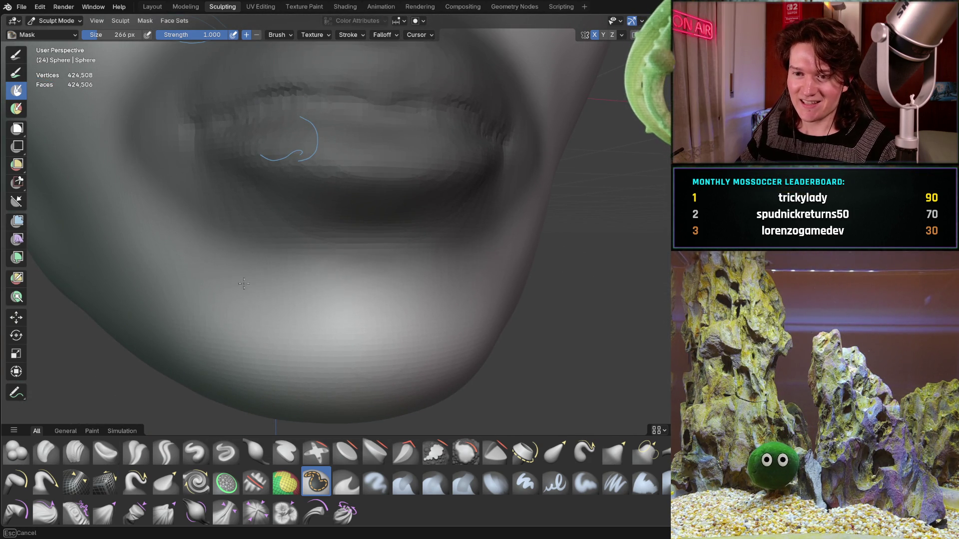
{"action": "mouse_move", "coordinate": [317, 282]}
{"action": "middle_mouse_down"}
{"action": "mouse_move", "coordinate": [171, 278]}
{"action": "mouse_move", "coordinate": [117, 237]}
{"action": "middle_mouse_up"}
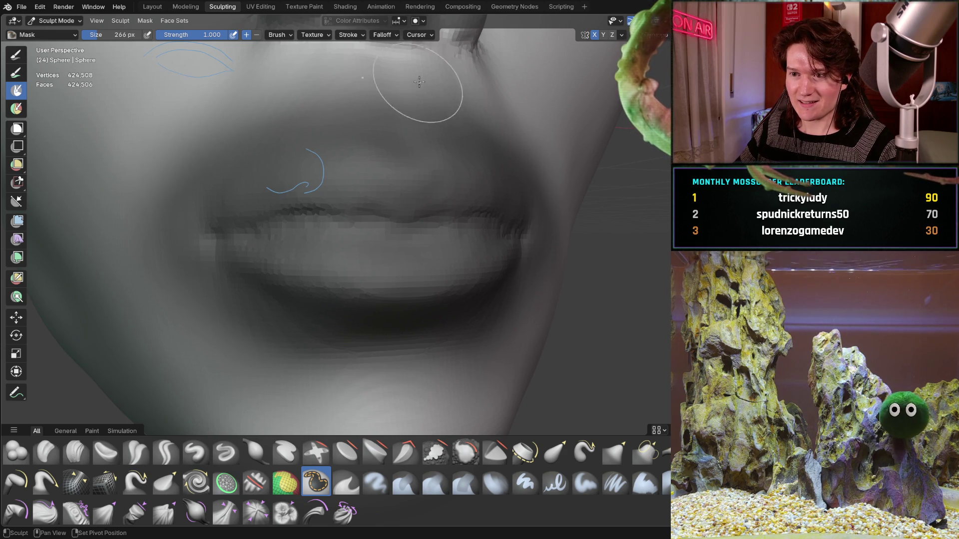
{"action": "scroll", "coordinate": [521, 84], "scroll_direction": "down", "scroll_amount": 5}
{"action": "mouse_move", "coordinate": [460, 86]}
{"action": "middle_mouse_down"}
{"action": "mouse_move", "coordinate": [399, 188]}
{"action": "mouse_move", "coordinate": [368, 193]}
{"action": "middle_mouse_up"}
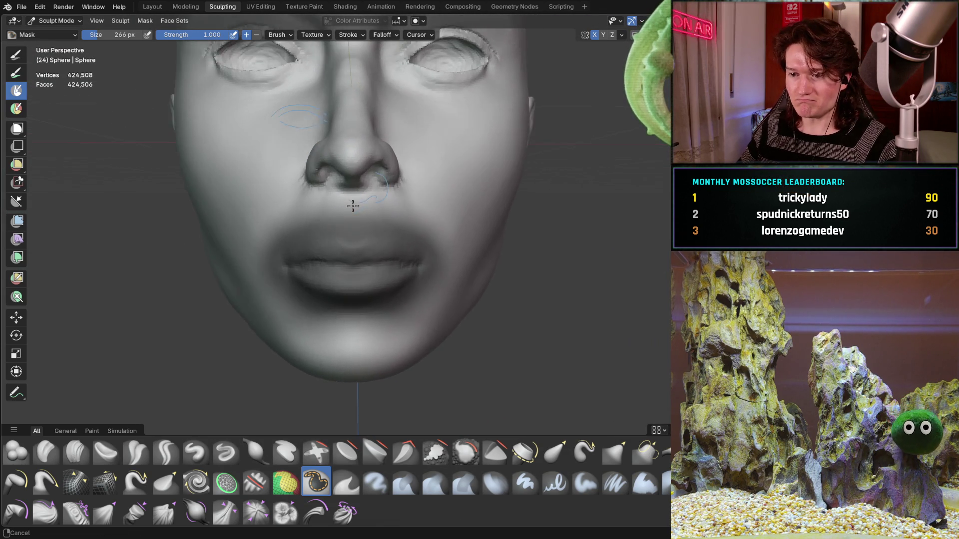
{"action": "scroll", "coordinate": [367, 193], "scroll_direction": "up", "scroll_amount": 2}
{"action": "scroll", "coordinate": [367, 192], "scroll_direction": "up", "scroll_amount": 1}
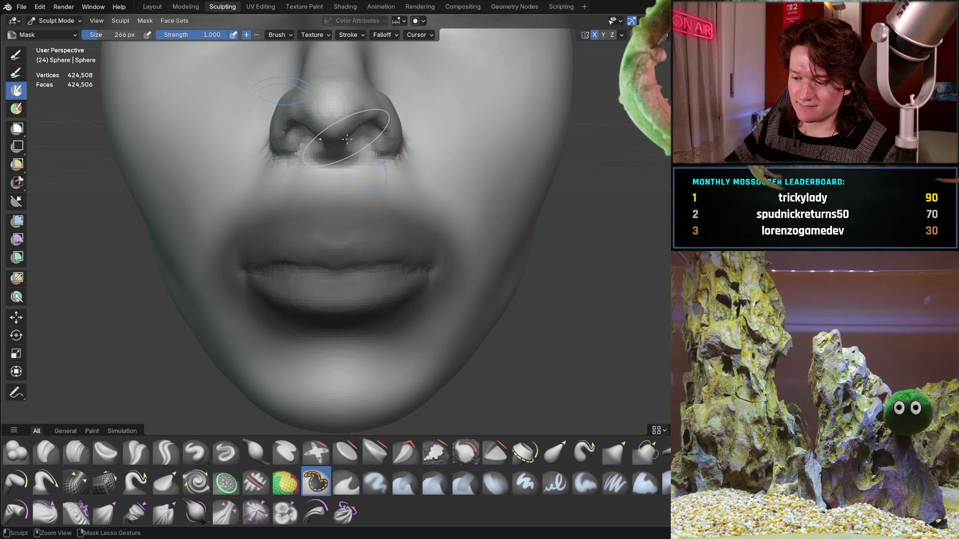
Frame the mouth and base of the nose in the straight-on reference view
{"action": "middle_click_drag", "start_coordinate": [347, 138], "coordinate": [353, 143], "text": "alt"}
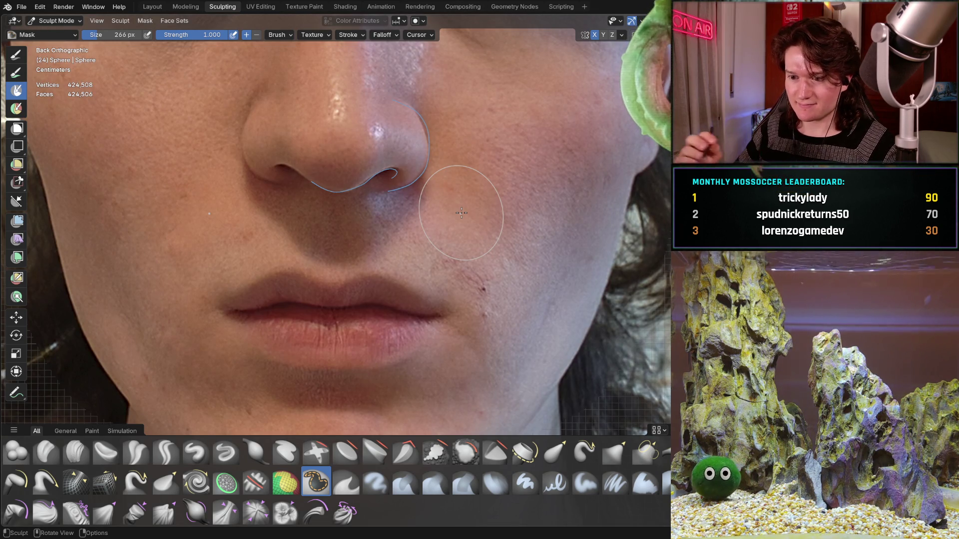
{"action": "mouse_move", "coordinate": [268, 342]}
{"action": "middle_mouse_down", "text": "ctrl"}
{"action": "mouse_move", "coordinate": [278, 236]}
{"action": "mouse_move", "coordinate": [235, 258]}
{"action": "mouse_move", "coordinate": [247, 236]}
{"action": "middle_mouse_up", "text": "ctrl"}
{"action": "scroll", "coordinate": [250, 253], "scroll_direction": "down", "scroll_amount": 2}
{"action": "middle_click_drag", "start_coordinate": [244, 278], "coordinate": [236, 311], "text": "ctrl"}
{"action": "scroll", "coordinate": [240, 318], "scroll_direction": "down", "scroll_amount": 2}
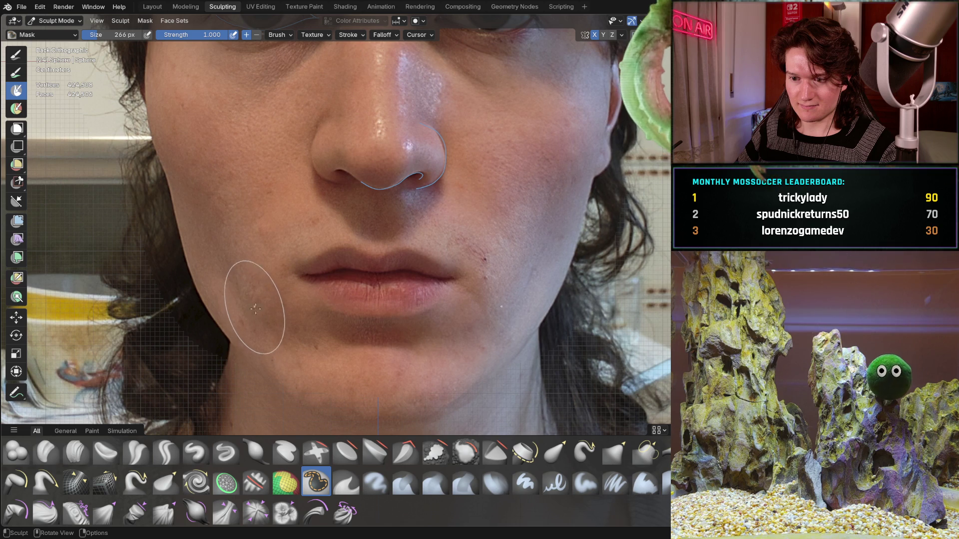
{"action": "scroll", "coordinate": [289, 246], "scroll_direction": "up", "scroll_amount": 3}
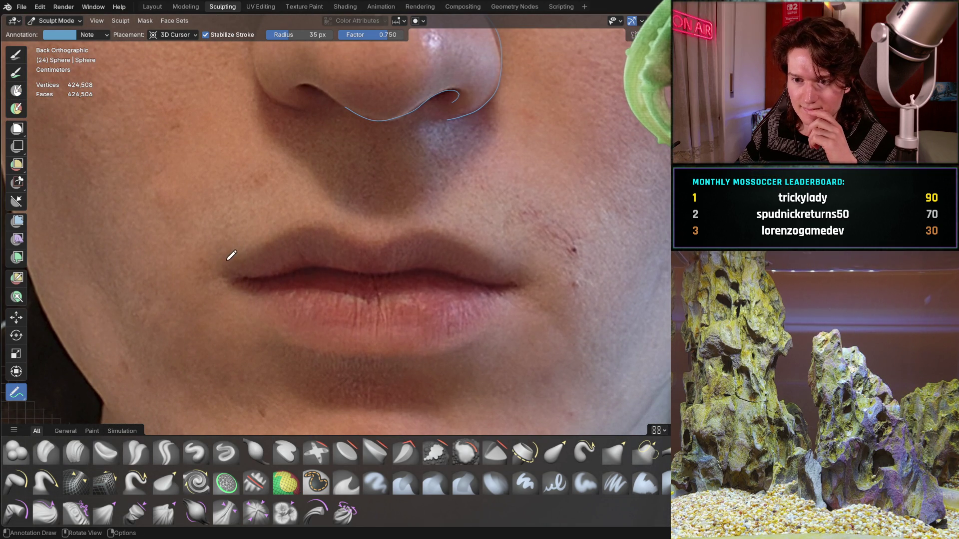
Trace the upper and lower lip outlines with annotation strokes, undoing bad attempts
{"action": "left_click_drag", "start_coordinate": [224, 259], "coordinate": [338, 215]}
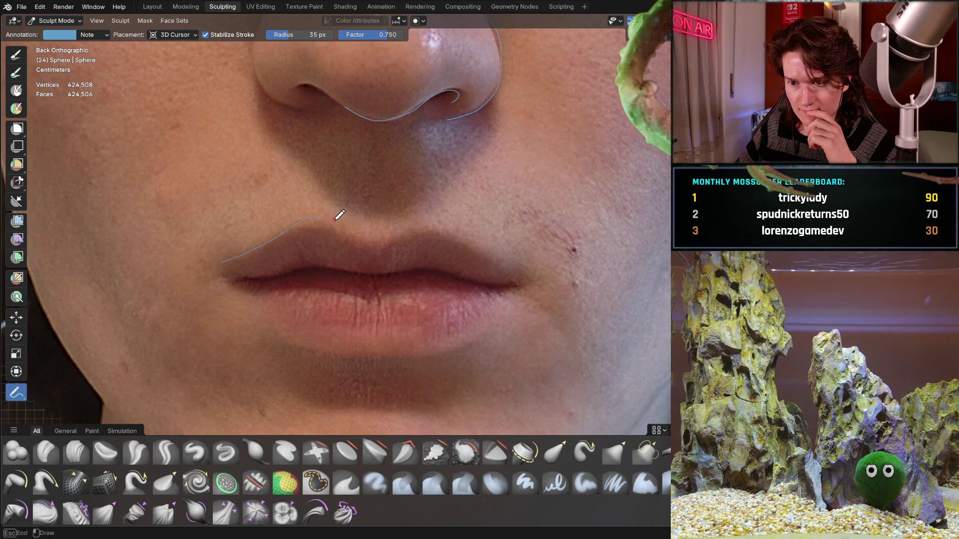
{"action": "left_click_drag", "start_coordinate": [360, 232], "coordinate": [400, 229]}
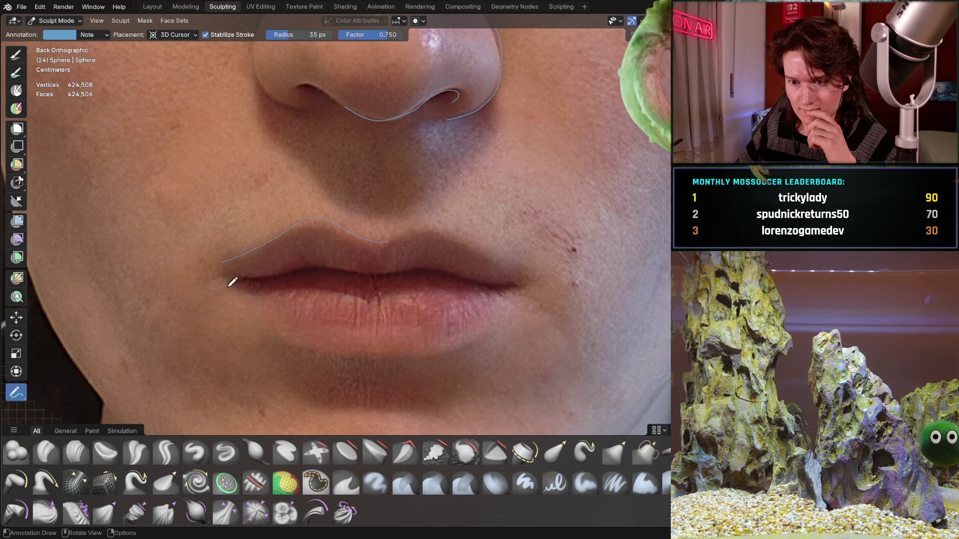
{"action": "left_click_drag", "start_coordinate": [234, 285], "coordinate": [337, 356]}
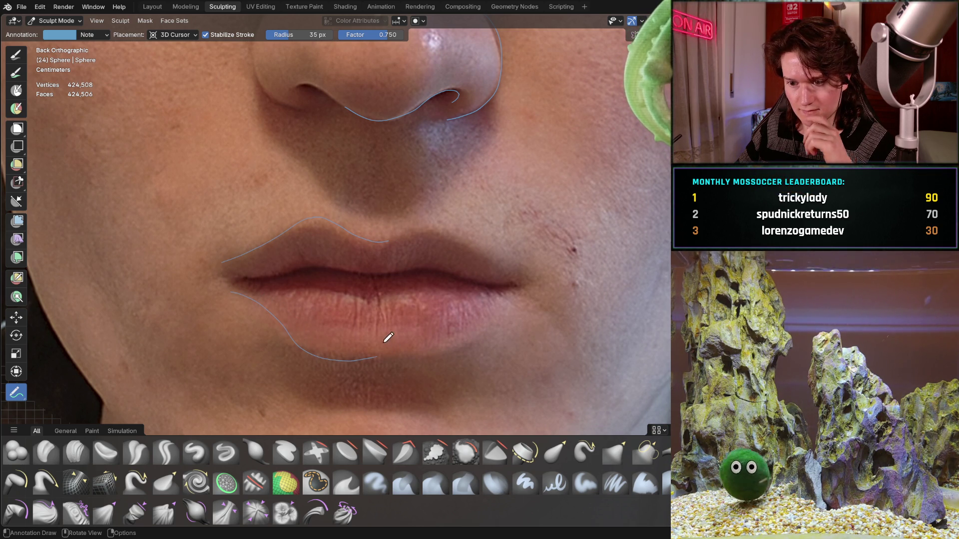
{"action": "key", "text": "ctrl+z"}
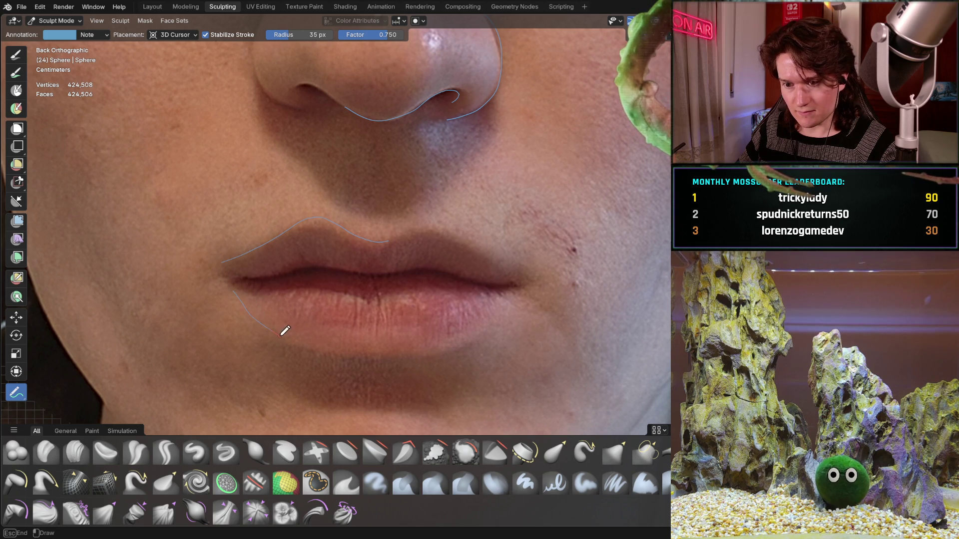
{"action": "left_click_drag", "start_coordinate": [338, 350], "coordinate": [383, 349]}
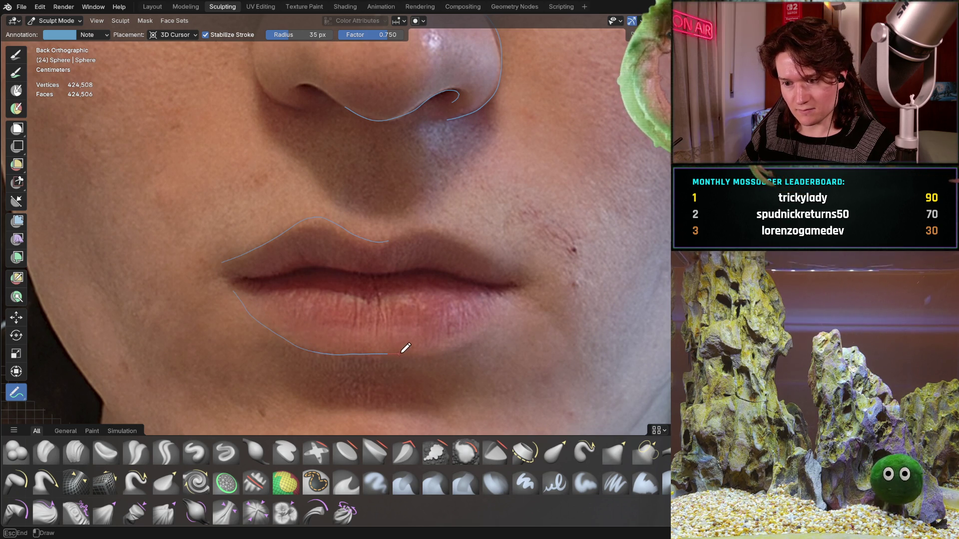
{"action": "key", "text": "ctrl+z"}
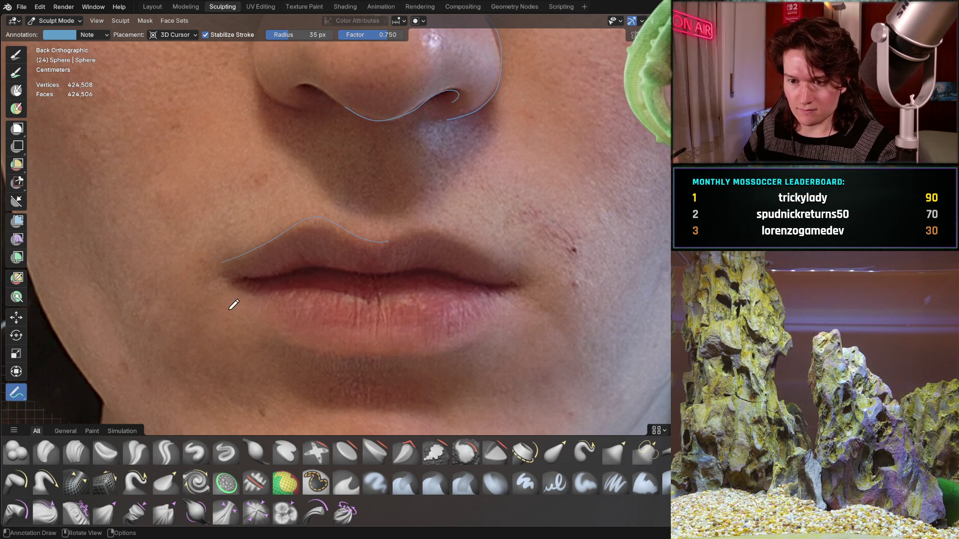
{"action": "left_click_drag", "start_coordinate": [231, 286], "coordinate": [292, 315]}
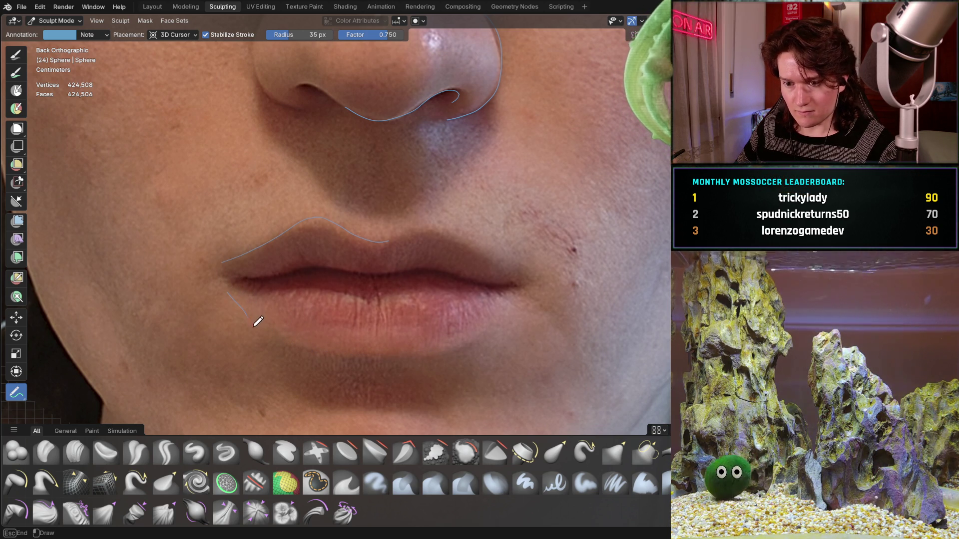
{"action": "key", "text": "ctrl+z"}
{"action": "left_click_drag", "start_coordinate": [236, 283], "coordinate": [255, 305]}
{"action": "left_click_drag", "start_coordinate": [298, 339], "coordinate": [409, 354]}
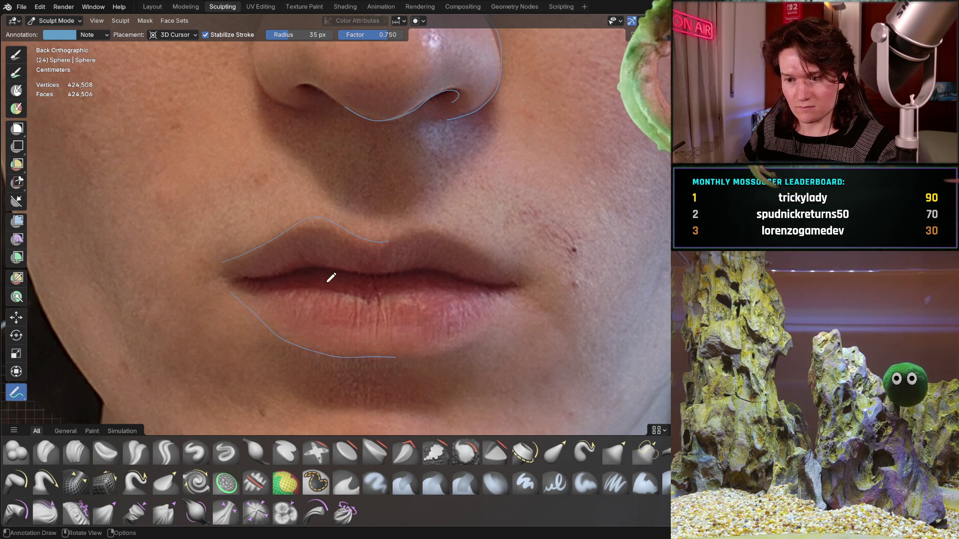
Draw the parting line between the lips and join the outlines at the left corner
{"action": "left_click_drag", "start_coordinate": [243, 273], "coordinate": [246, 274]}
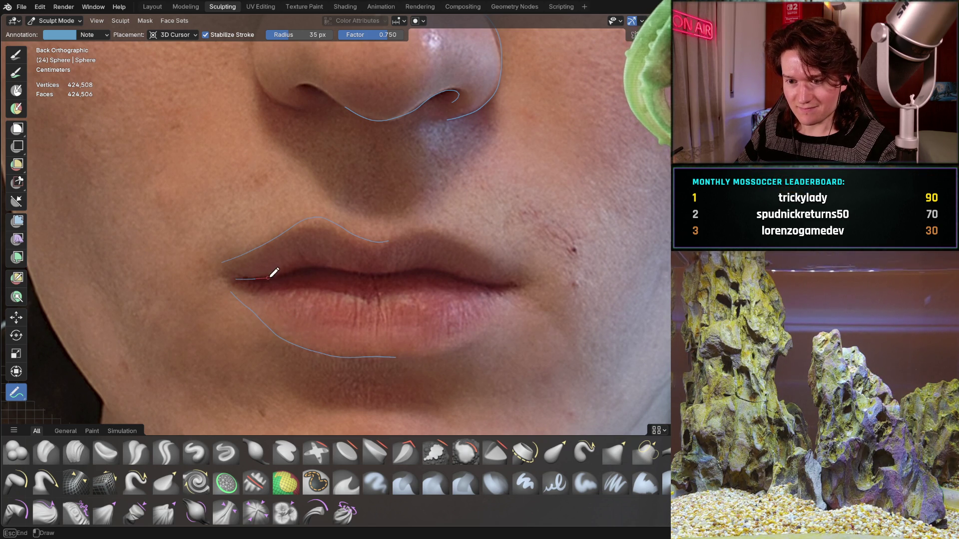
{"action": "left_click_drag", "start_coordinate": [297, 270], "coordinate": [358, 261]}
{"action": "key", "text": "ctrl+z"}
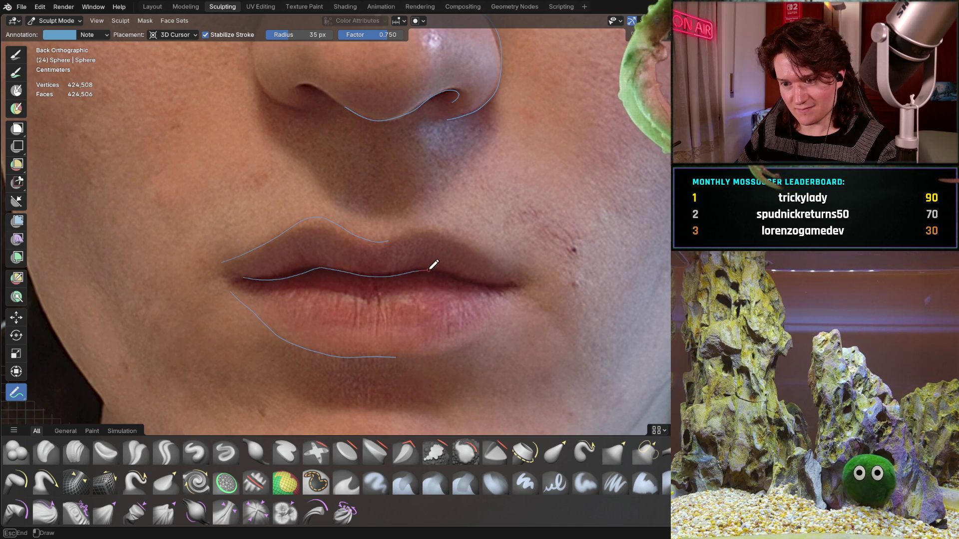
{"action": "left_click_drag", "start_coordinate": [473, 275], "coordinate": [530, 279]}
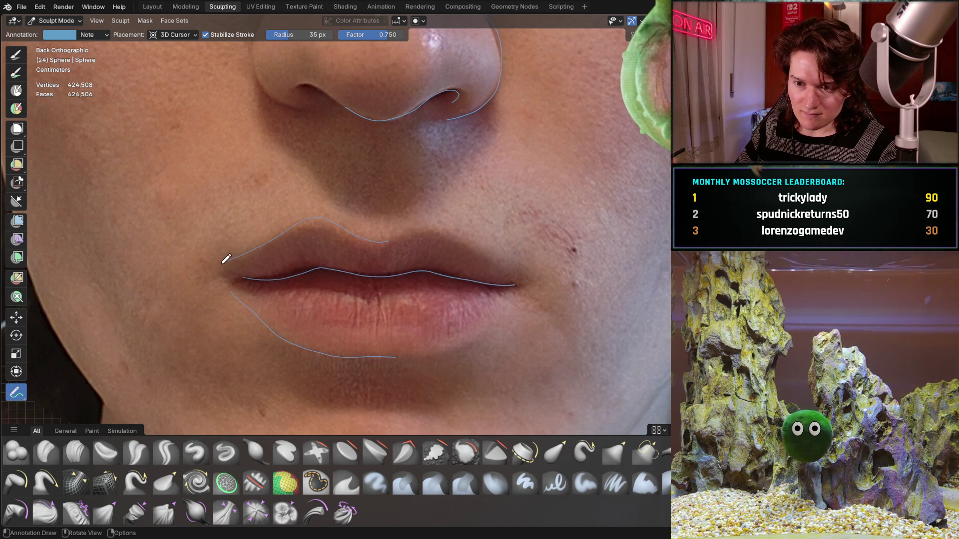
{"action": "left_click_drag", "start_coordinate": [214, 267], "coordinate": [224, 280]}
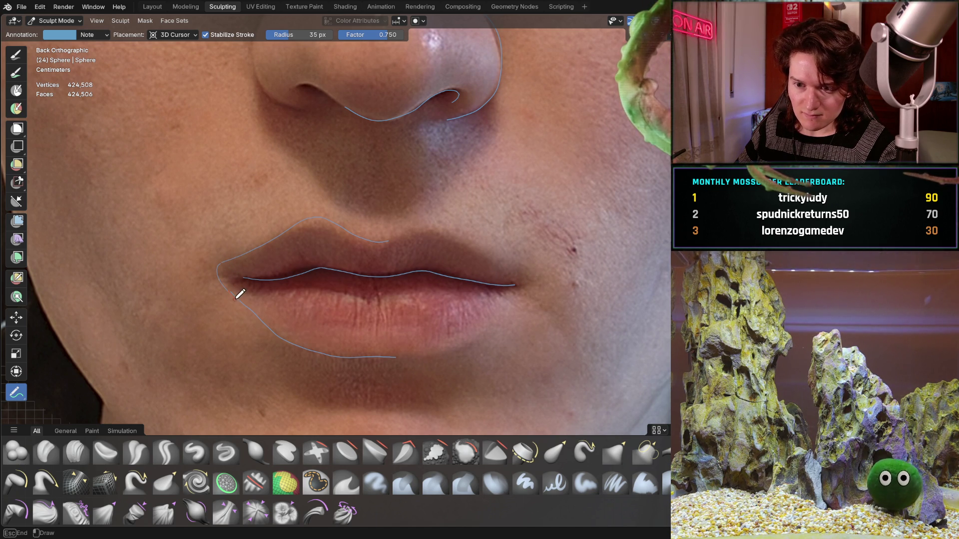
{"action": "key", "text": "ctrl+z"}
{"action": "left_click", "coordinate": [225, 257]}
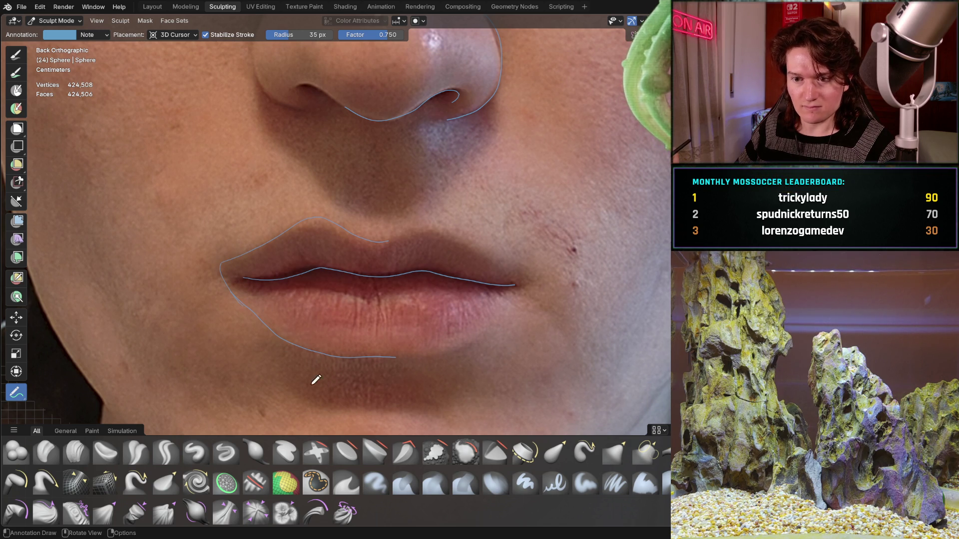
{"action": "left_click_drag", "start_coordinate": [293, 285], "coordinate": [234, 288]}
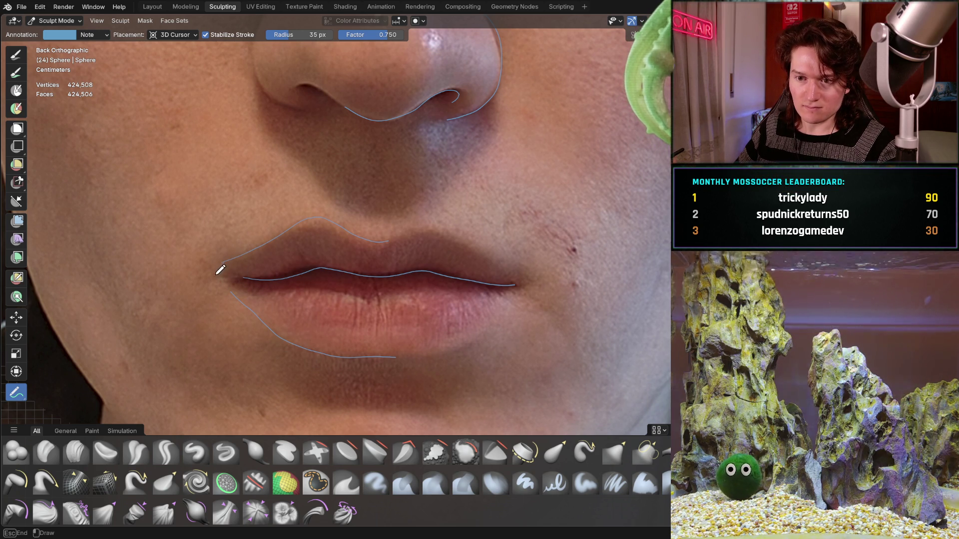
{"action": "scroll", "coordinate": [321, 238], "scroll_direction": "down", "scroll_amount": 1}
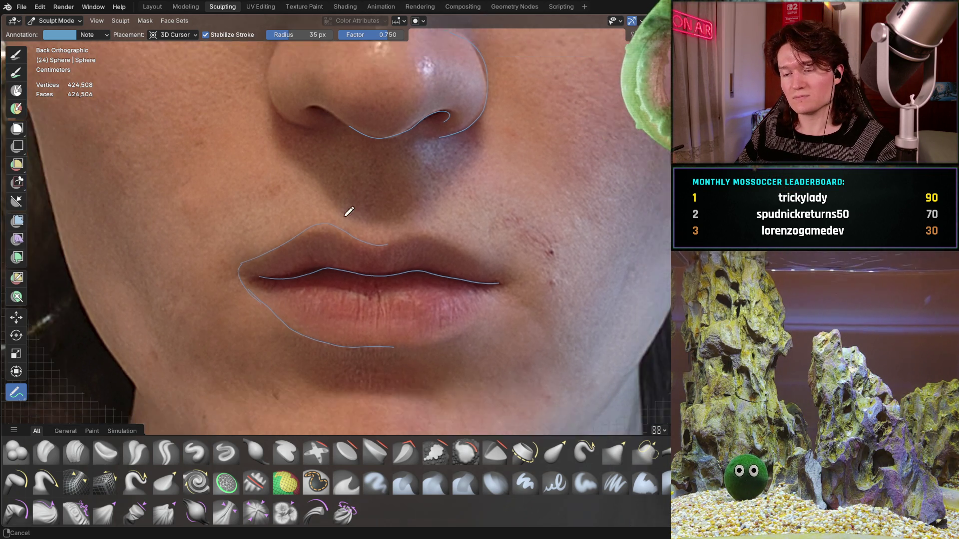
{"action": "scroll", "coordinate": [354, 208], "scroll_direction": "down", "scroll_amount": 3}
{"action": "scroll", "coordinate": [284, 260], "scroll_direction": "down", "scroll_amount": 1}
Centre the face and hide the reference photo to reveal the sculpt under the outlines
{"action": "middle_click_drag", "start_coordinate": [287, 240], "coordinate": [265, 280], "text": "shift"}
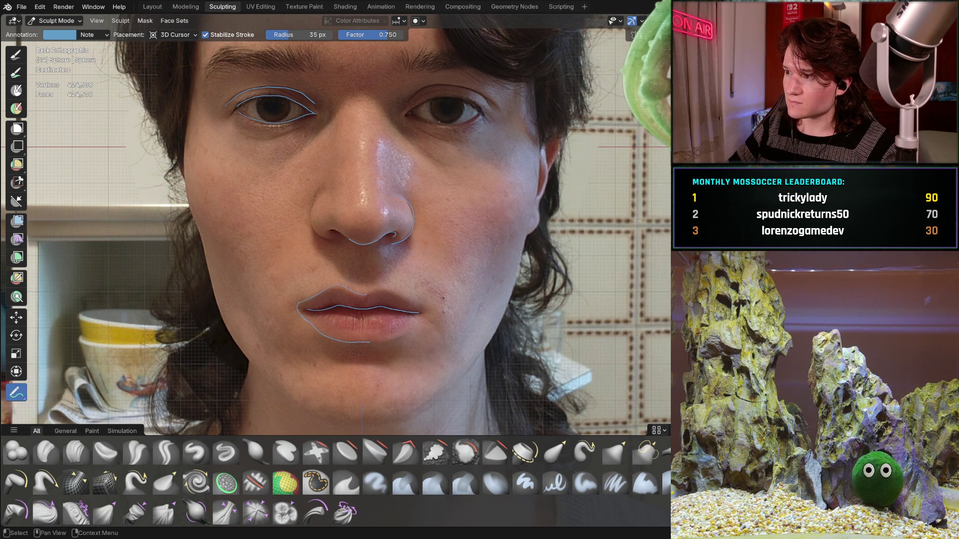
{"action": "key", "text": "shift+h"}
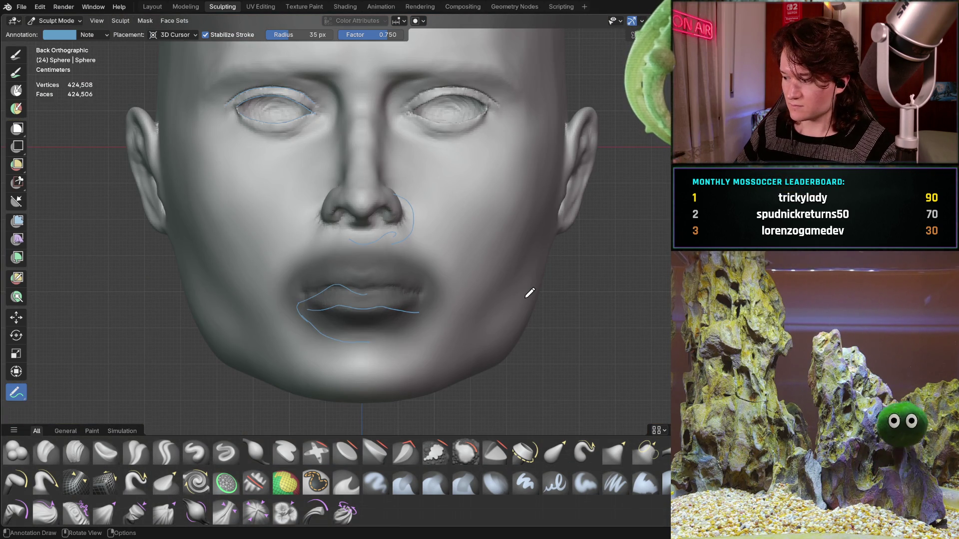
{"action": "scroll", "coordinate": [379, 259], "scroll_direction": "up", "scroll_amount": 2}
{"action": "scroll", "coordinate": [382, 263], "scroll_direction": "up", "scroll_amount": 2}
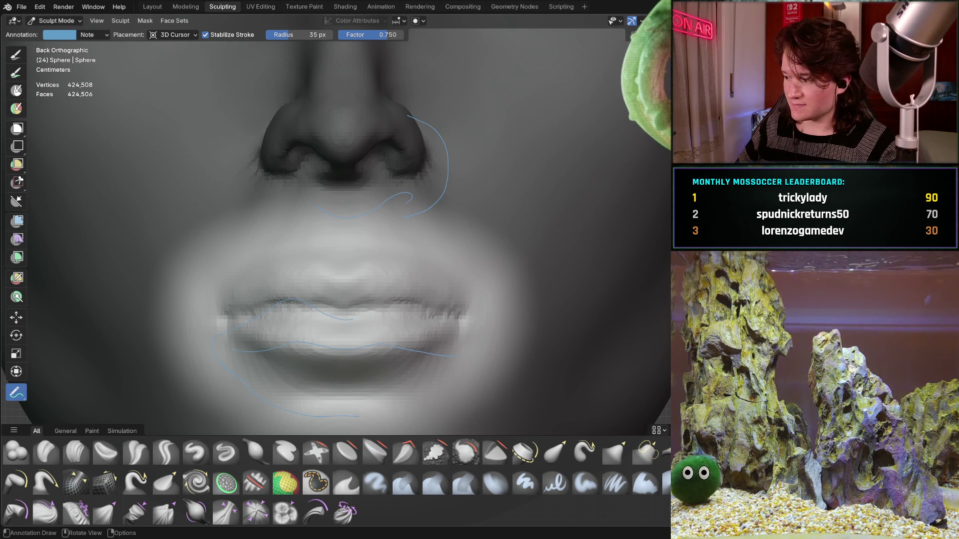
Centre the mouth in view and switch from the Grab brush to the Move transform tool
{"action": "middle_click_drag", "start_coordinate": [317, 300], "coordinate": [317, 220], "text": "shift"}
{"action": "scroll", "coordinate": [343, 208], "scroll_direction": "up", "scroll_amount": 2}
{"action": "scroll", "coordinate": [336, 173], "scroll_direction": "up", "scroll_amount": 1}
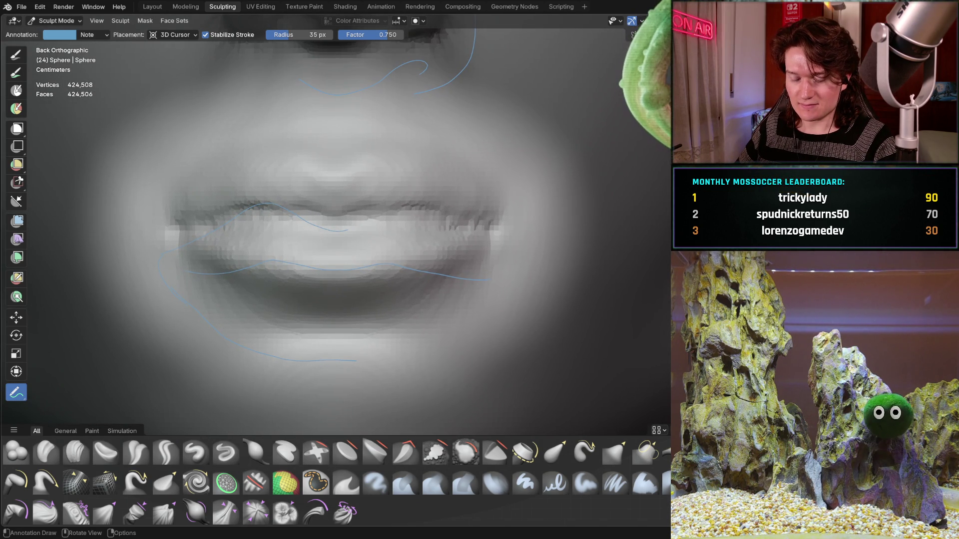
{"action": "key", "text": "g"}
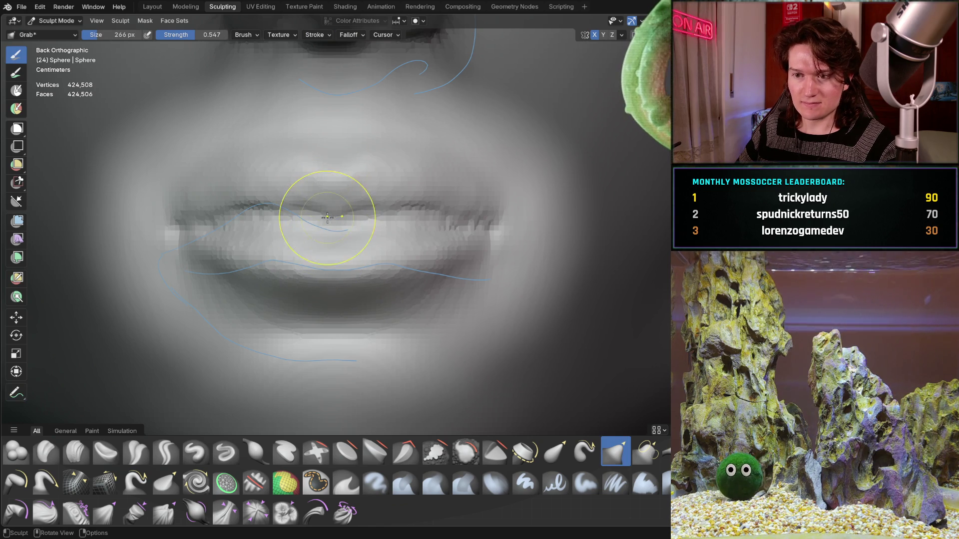
{"action": "scroll", "coordinate": [323, 225], "scroll_direction": "down", "scroll_amount": 2}
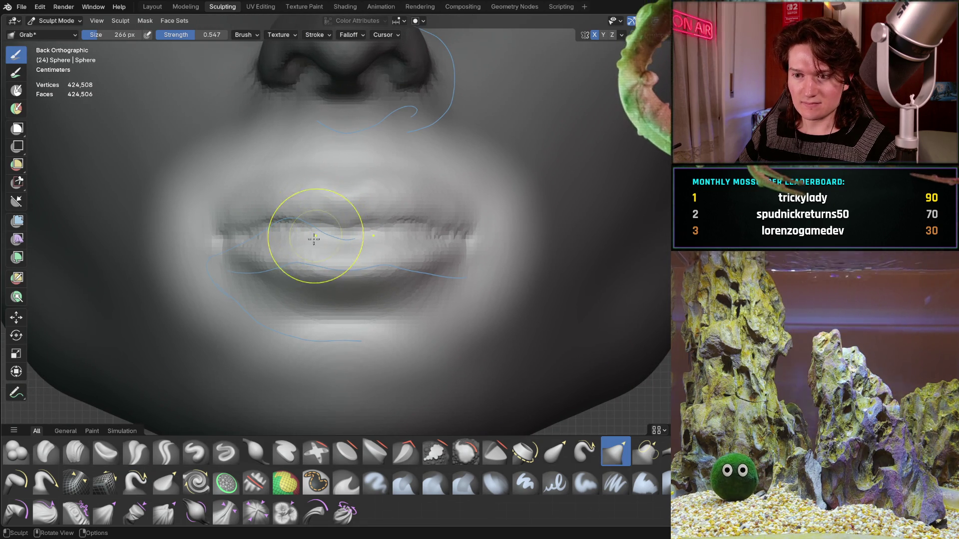
{"action": "left_click", "coordinate": [15, 317]}
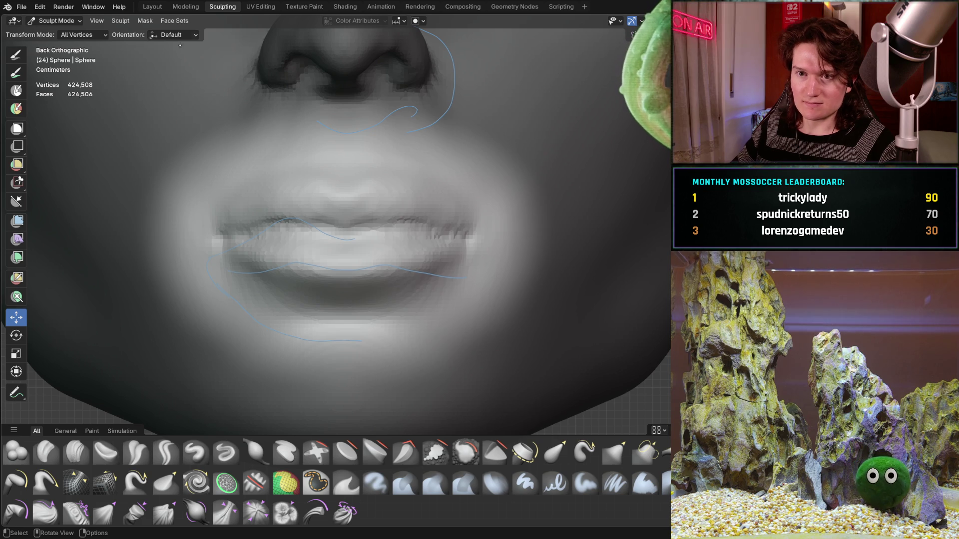
Set the pivot to origin via Sculpt > Set Pivot and drag the mouth down onto the lip outline
{"action": "left_click", "coordinate": [121, 21]}
{"action": "mouse_move", "coordinate": [137, 291]}
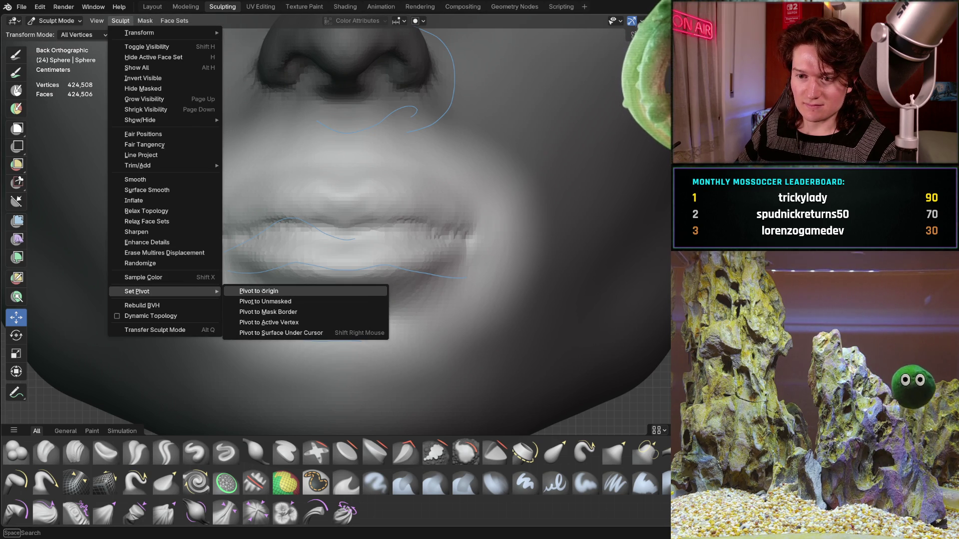
{"action": "left_click", "coordinate": [259, 312]}
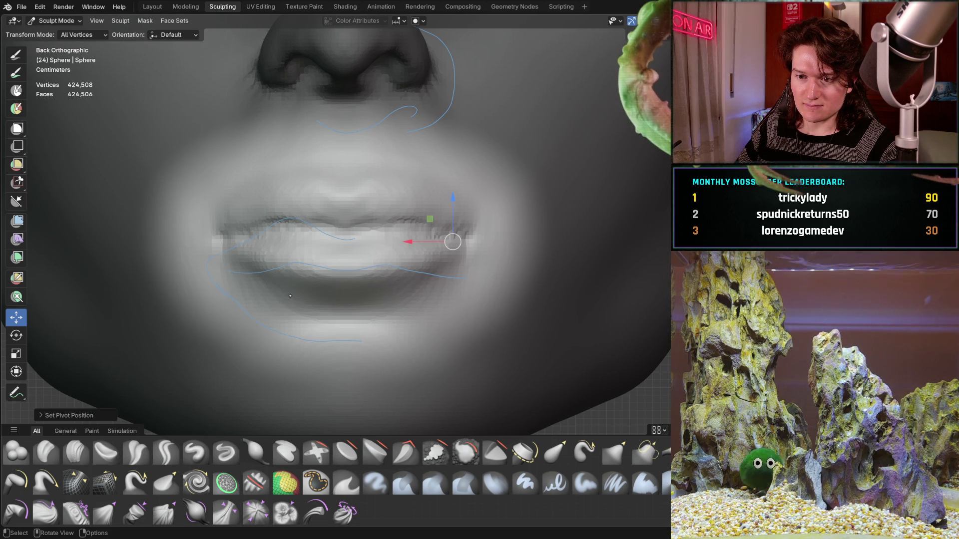
{"action": "left_click_drag", "start_coordinate": [453, 203], "coordinate": [450, 251]}
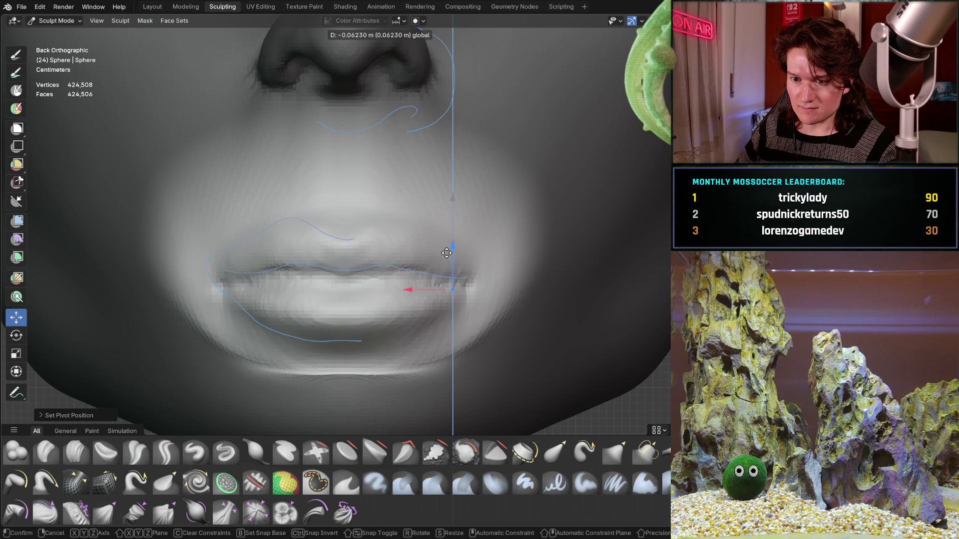
{"action": "left_click_drag", "start_coordinate": [447, 253], "coordinate": [448, 255]}
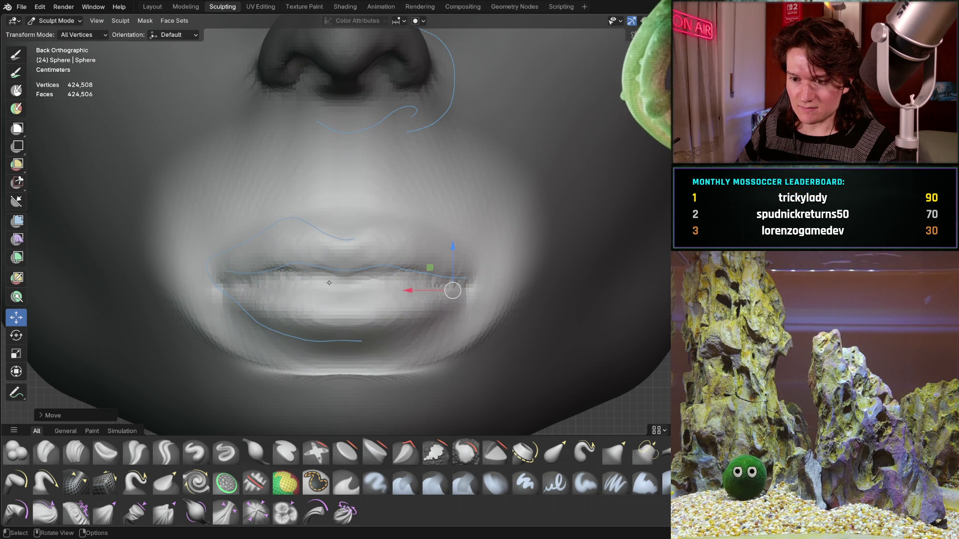
{"action": "scroll", "coordinate": [340, 248], "scroll_direction": "up", "scroll_amount": 2}
{"action": "scroll", "coordinate": [338, 225], "scroll_direction": "up", "scroll_amount": 1}
{"action": "scroll", "coordinate": [335, 238], "scroll_direction": "up", "scroll_amount": 1}
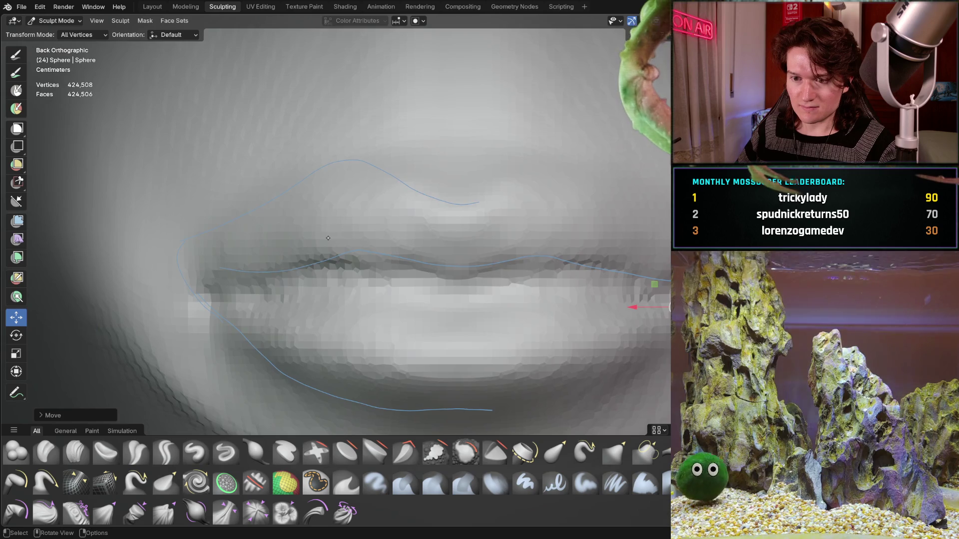
Check the moved mouth in perspective, return to the straight-on view and take the Grab brush
{"action": "middle_click_drag", "start_coordinate": [335, 239], "coordinate": [316, 291]}
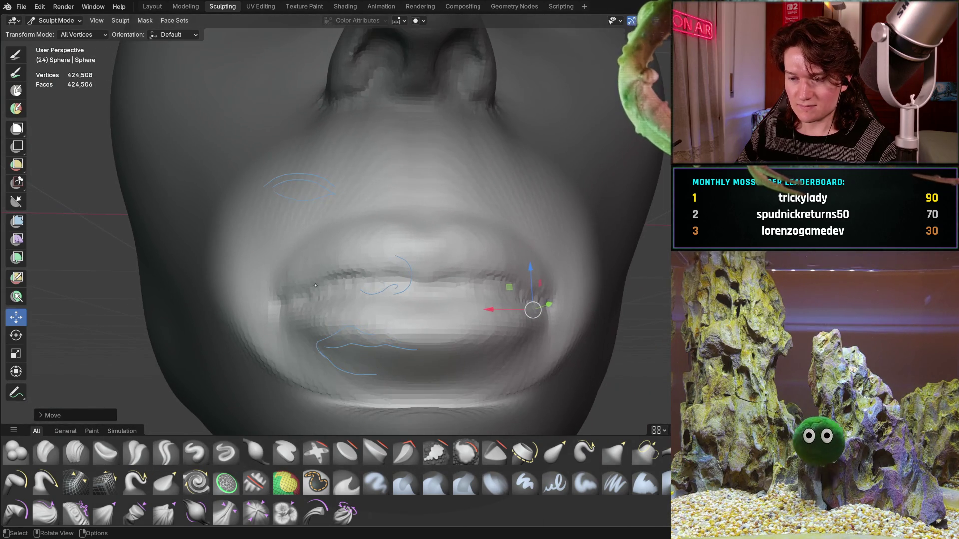
{"action": "key", "text": "Escape"}
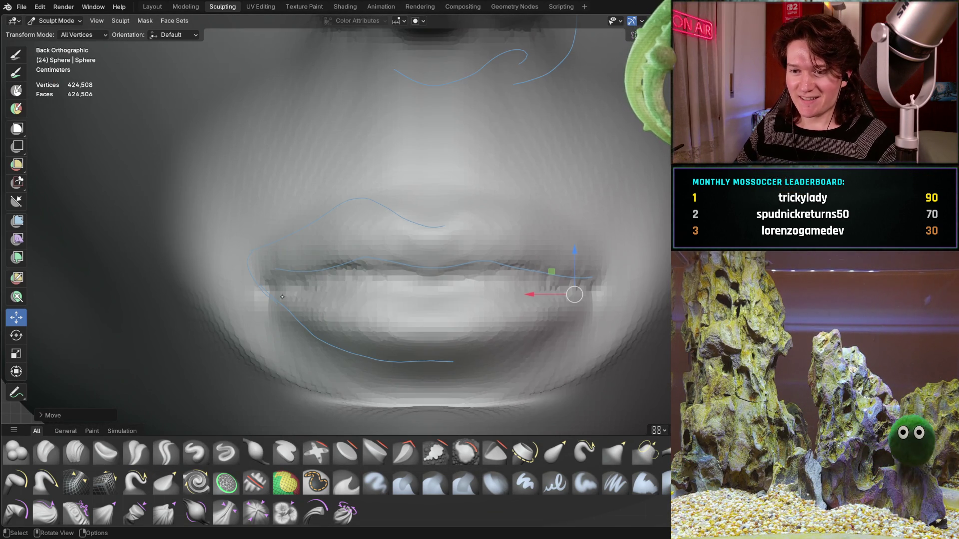
{"action": "key", "text": "g"}
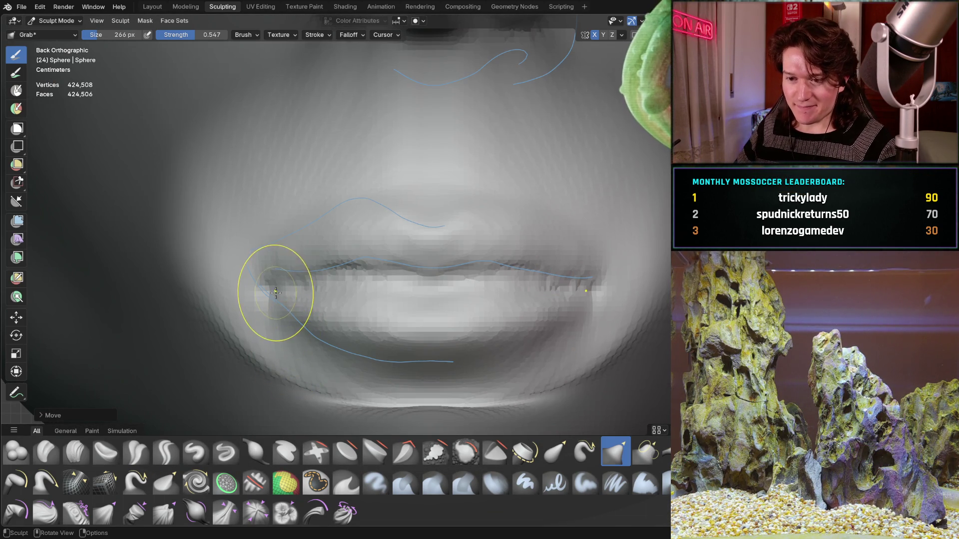
Resize the Grab brush and pull the lower and upper lips onto the traced curves, then view from the side
{"action": "key", "text": "f"}
{"action": "left_click", "coordinate": [337, 285]}
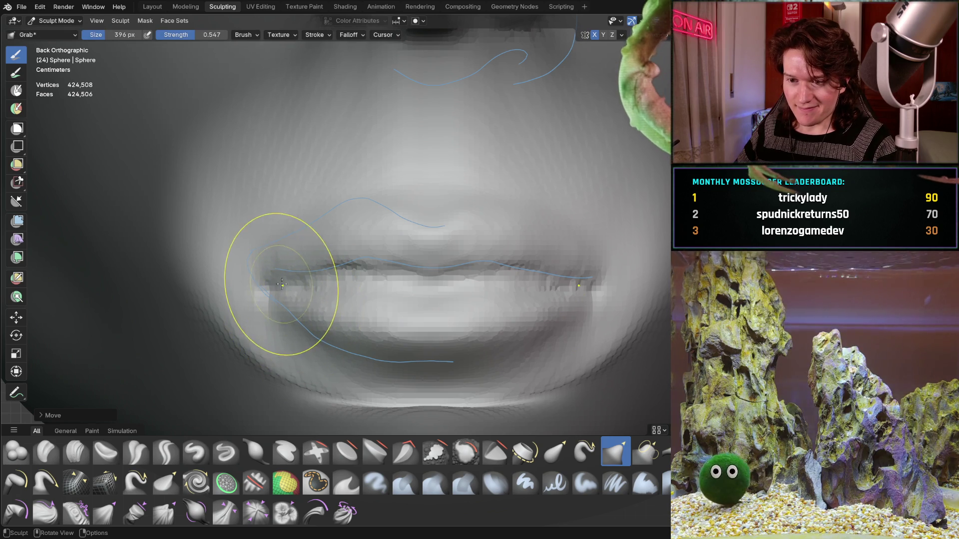
{"action": "left_click_drag", "start_coordinate": [280, 285], "coordinate": [282, 291]}
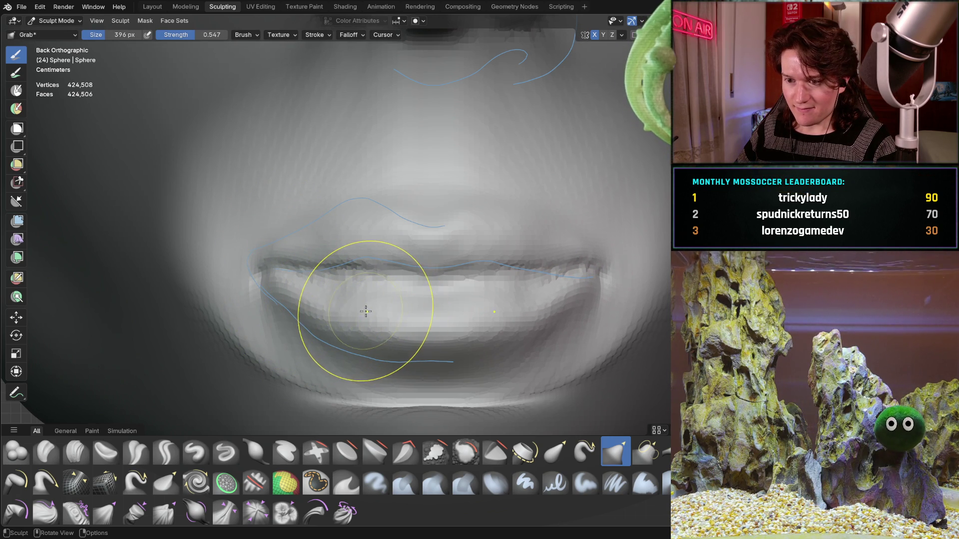
{"action": "key", "text": "f"}
{"action": "left_click", "coordinate": [352, 306]}
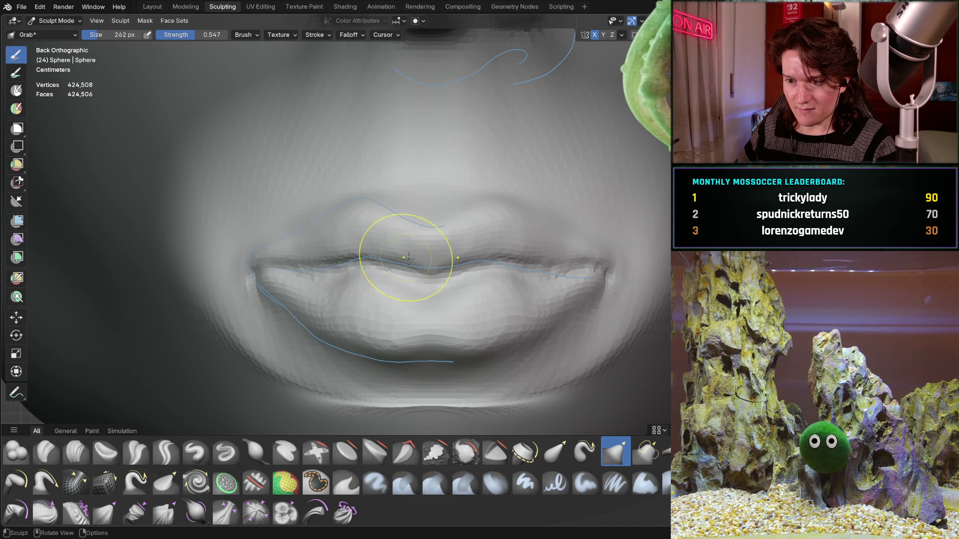
{"action": "left_click_drag", "start_coordinate": [428, 253], "coordinate": [428, 264]}
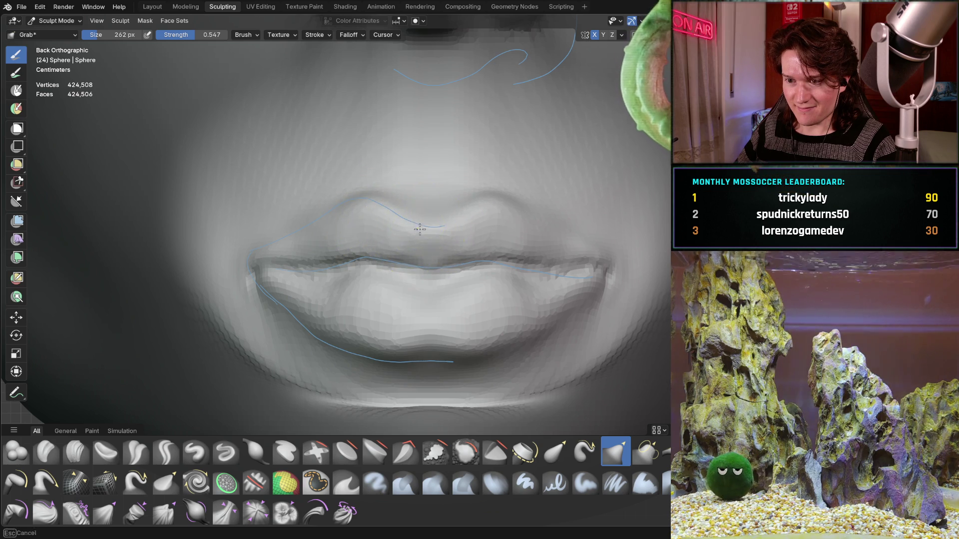
{"action": "left_click_drag", "start_coordinate": [375, 212], "coordinate": [306, 241]}
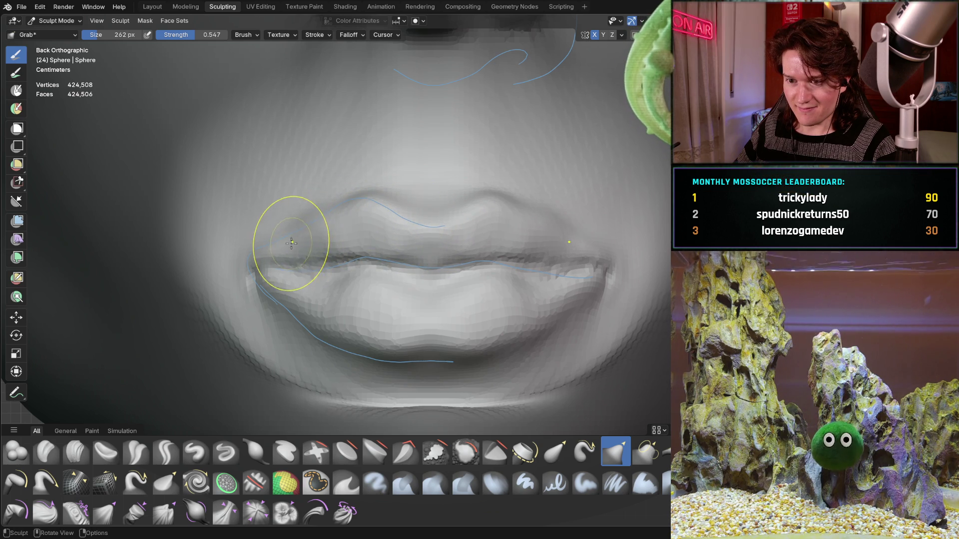
{"action": "scroll", "coordinate": [366, 188], "scroll_direction": "down", "scroll_amount": 4}
{"action": "scroll", "coordinate": [315, 248], "scroll_direction": "down", "scroll_amount": 3}
{"action": "mouse_move", "coordinate": [297, 278]}
{"action": "middle_mouse_down"}
{"action": "mouse_move", "coordinate": [430, 278]}
{"action": "mouse_move", "coordinate": [365, 244]}
{"action": "mouse_move", "coordinate": [326, 245]}
{"action": "middle_mouse_up"}
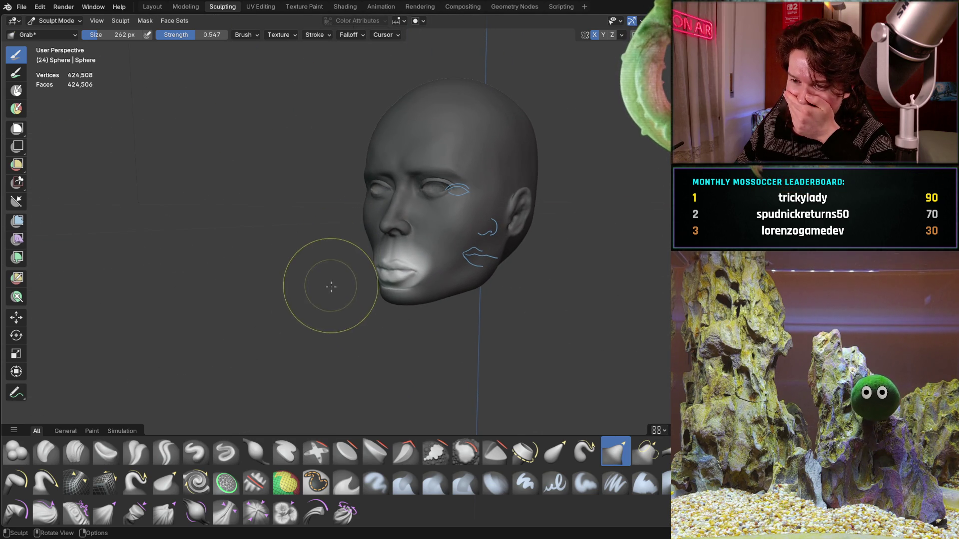
Inspect the head from front and right profile, then snap to the straight-on front view
{"action": "mouse_move", "coordinate": [330, 280]}
{"action": "middle_mouse_down"}
{"action": "mouse_move", "coordinate": [374, 266]}
{"action": "mouse_move", "coordinate": [371, 246]}
{"action": "middle_mouse_up"}
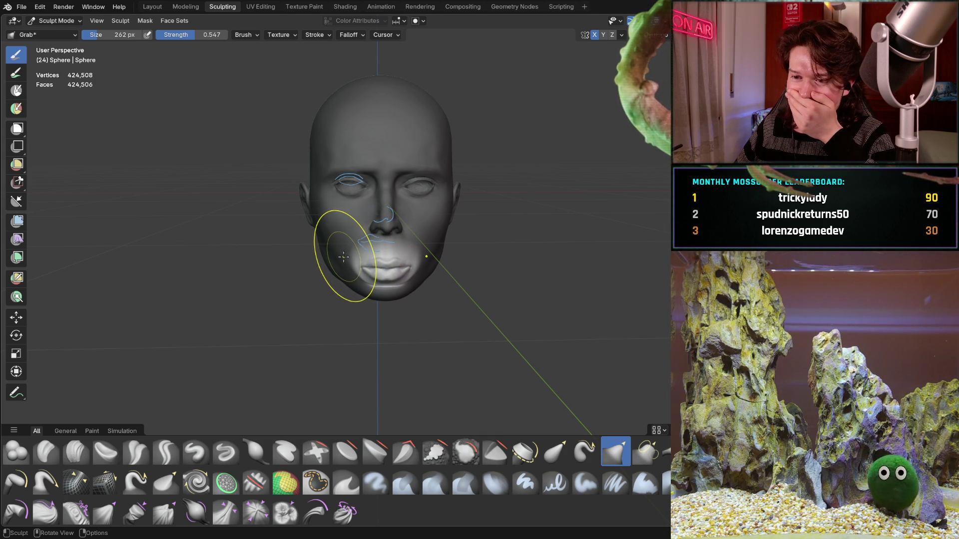
{"action": "mouse_move", "coordinate": [343, 259]}
{"action": "middle_mouse_down"}
{"action": "mouse_move", "coordinate": [441, 242]}
{"action": "mouse_move", "coordinate": [359, 250]}
{"action": "middle_mouse_up"}
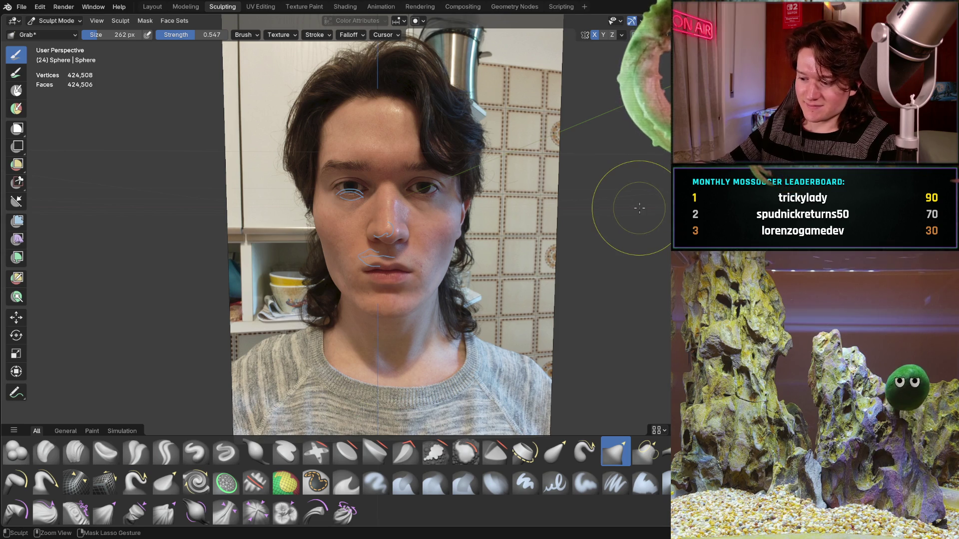
{"action": "key", "text": "ctrl+KP_1"}
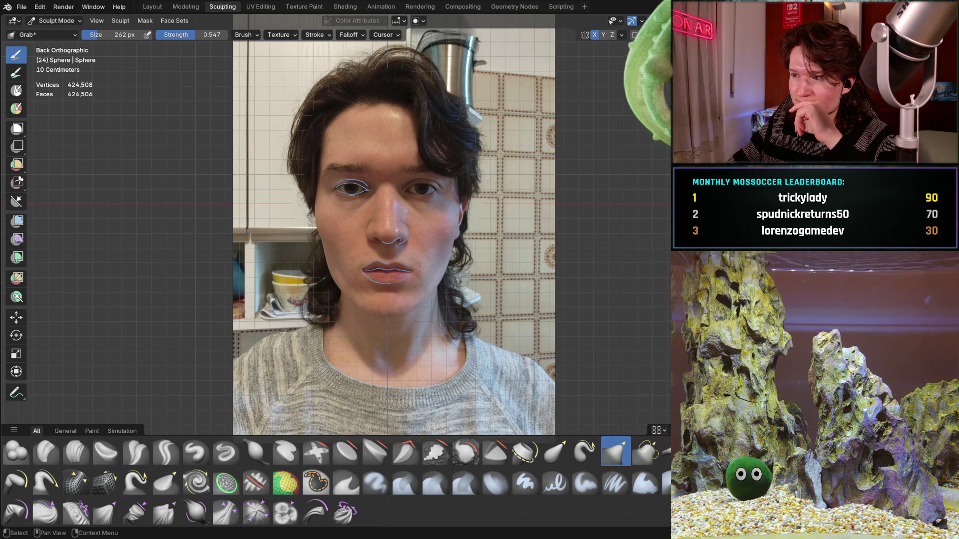
Toggle the reference photo off and on to compare the sculpt against it
{"action": "key", "text": "alt+z"}
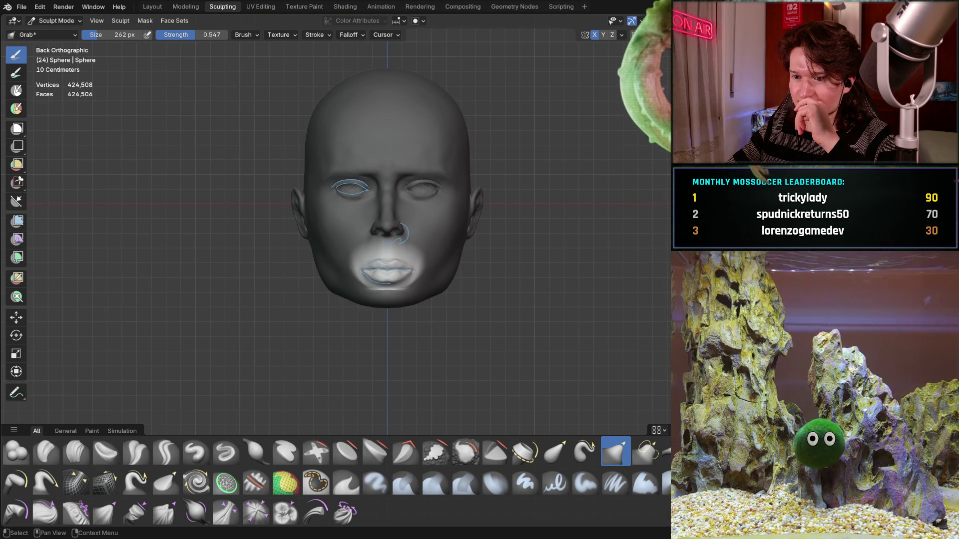
{"action": "key", "text": "alt+z"}
{"action": "key", "text": "alt+z"}
{"action": "key", "text": "alt+z"}
{"action": "key", "text": "alt+z"}
{"action": "key", "text": "alt+z"}
{"action": "key", "text": "alt+z"}
{"action": "key", "text": "alt+z"}
{"action": "key", "text": "alt+z"}
{"action": "key", "text": "alt+z"}
{"action": "key", "text": "alt+z"}
{"action": "key", "text": "alt+z"}
{"action": "key", "text": "alt+z"}
{"action": "key", "text": "alt+z"}
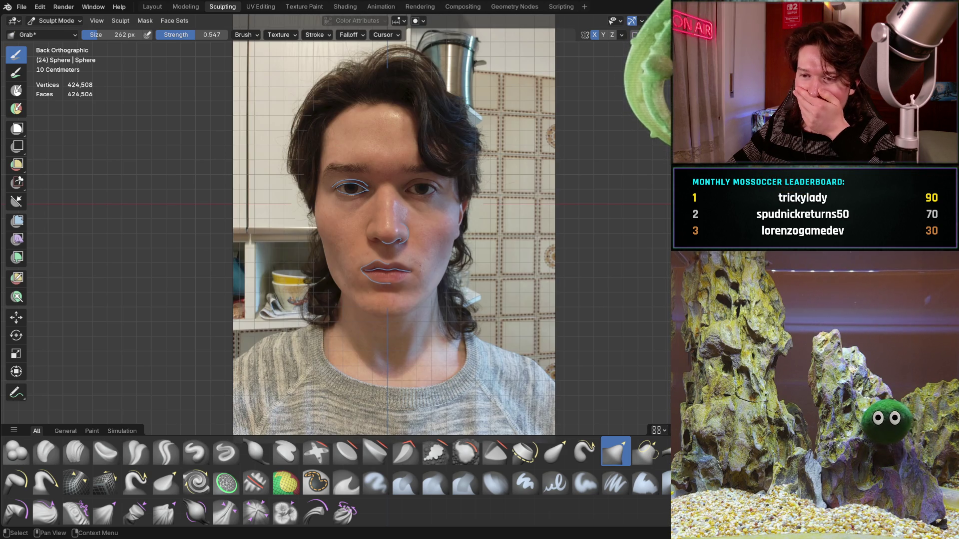
{"action": "key", "text": "alt+z"}
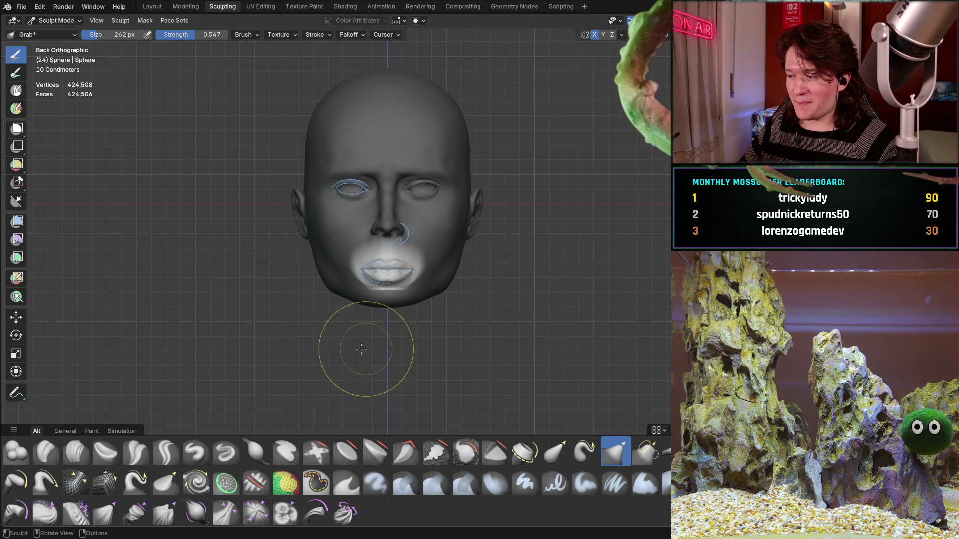
{"action": "scroll", "coordinate": [365, 323], "scroll_direction": "up", "scroll_amount": 2}
{"action": "scroll", "coordinate": [405, 229], "scroll_direction": "up", "scroll_amount": 2}
Return to the front view and frame the reference lips closely in the viewport
{"action": "mouse_move", "coordinate": [405, 228]}
{"action": "middle_mouse_down"}
{"action": "mouse_move", "coordinate": [457, 305]}
{"action": "mouse_move", "coordinate": [395, 300]}
{"action": "middle_mouse_up"}
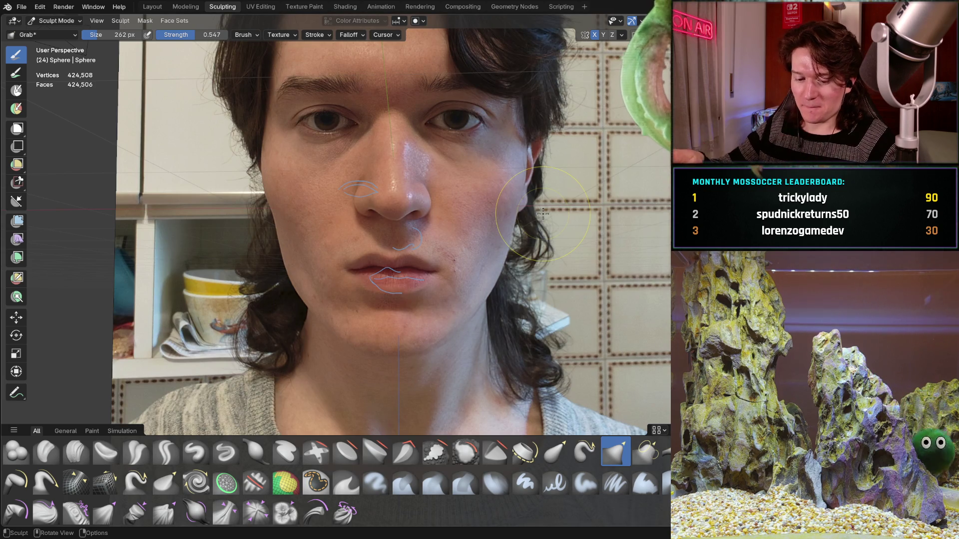
{"action": "key", "text": "ctrl+KP_1"}
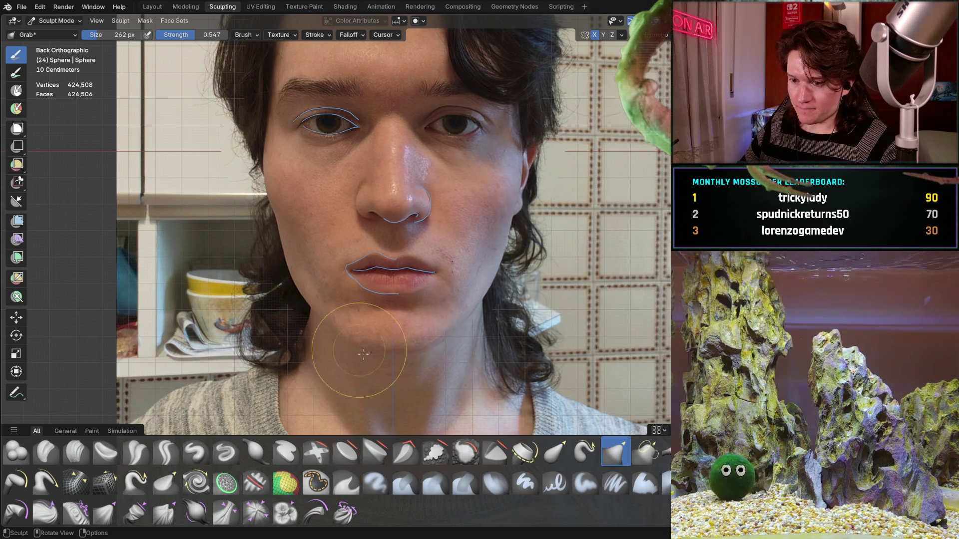
{"action": "scroll", "coordinate": [376, 323], "scroll_direction": "up", "scroll_amount": 1}
{"action": "scroll", "coordinate": [390, 337], "scroll_direction": "up", "scroll_amount": 2}
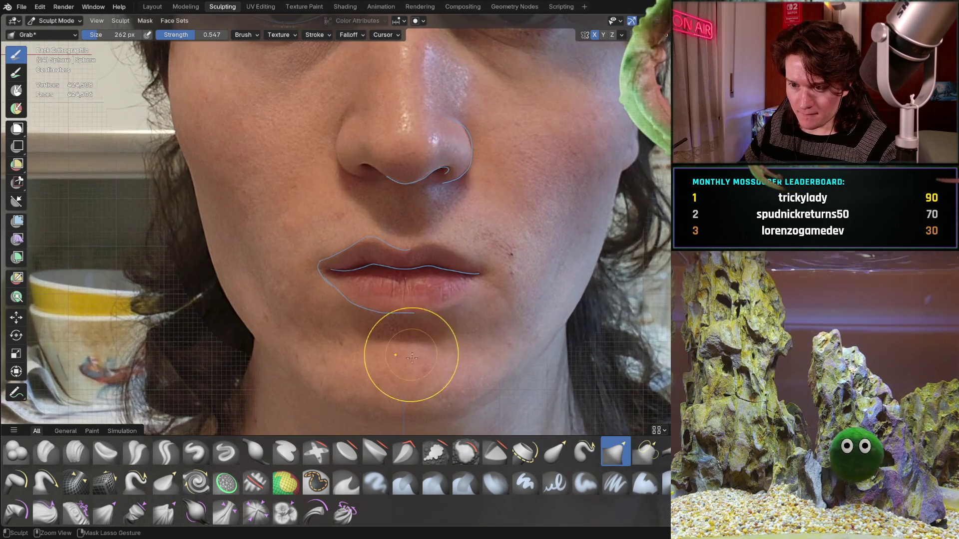
{"action": "scroll", "coordinate": [406, 349], "scroll_direction": "up", "scroll_amount": 1}
{"action": "middle_click_drag", "start_coordinate": [401, 333], "coordinate": [379, 294], "text": "shift"}
{"action": "scroll", "coordinate": [380, 292], "scroll_direction": "up", "scroll_amount": 1}
{"action": "scroll", "coordinate": [380, 281], "scroll_direction": "up", "scroll_amount": 1}
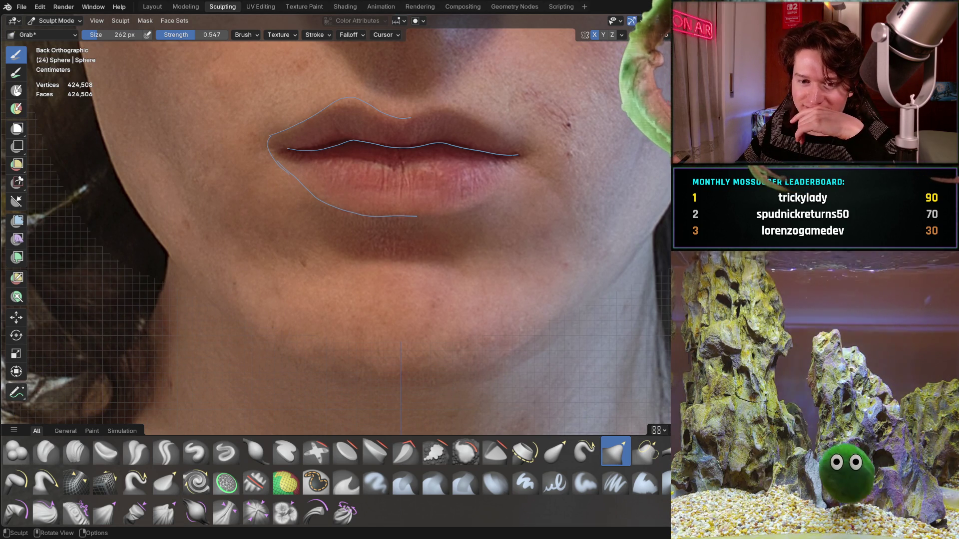
Annotate the chin outline over the reference photo and check it from several angles
{"action": "left_click", "coordinate": [16, 392]}
{"action": "mouse_move", "coordinate": [272, 342]}
{"action": "middle_mouse_down", "text": "ctrl"}
{"action": "mouse_move", "coordinate": [305, 293]}
{"action": "mouse_move", "coordinate": [280, 261]}
{"action": "middle_mouse_up", "text": "ctrl"}
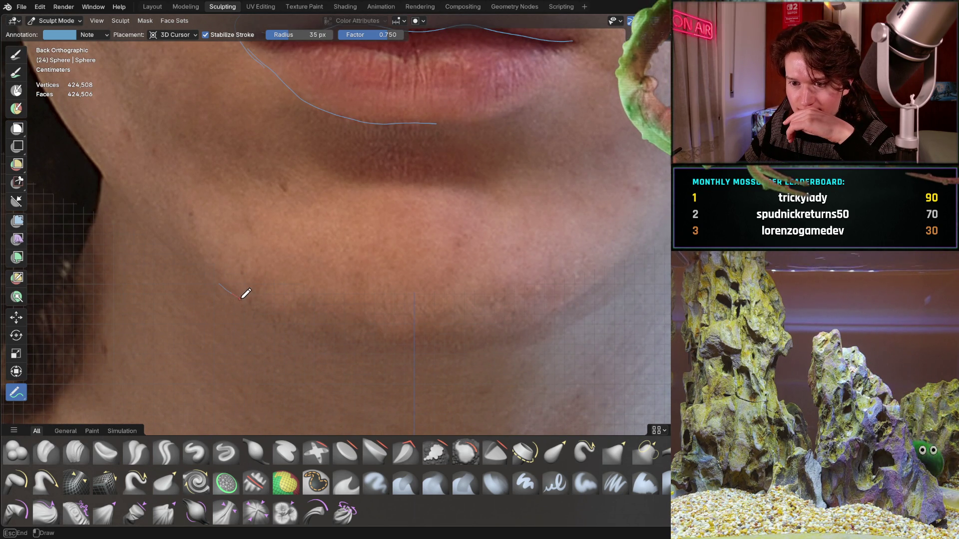
{"action": "mouse_move", "coordinate": [278, 309]}
{"action": "left_mouse_down"}
{"action": "mouse_move", "coordinate": [334, 339]}
{"action": "mouse_move", "coordinate": [511, 332]}
{"action": "mouse_move", "coordinate": [556, 314]}
{"action": "left_mouse_up"}
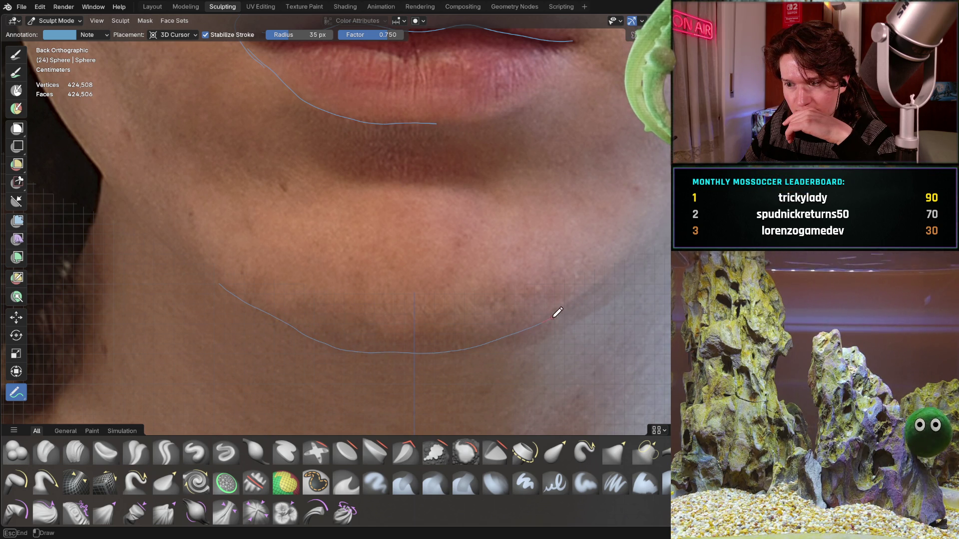
{"action": "middle_click_drag", "start_coordinate": [652, 248], "coordinate": [634, 187]}
{"action": "scroll", "coordinate": [587, 184], "scroll_direction": "down", "scroll_amount": 3}
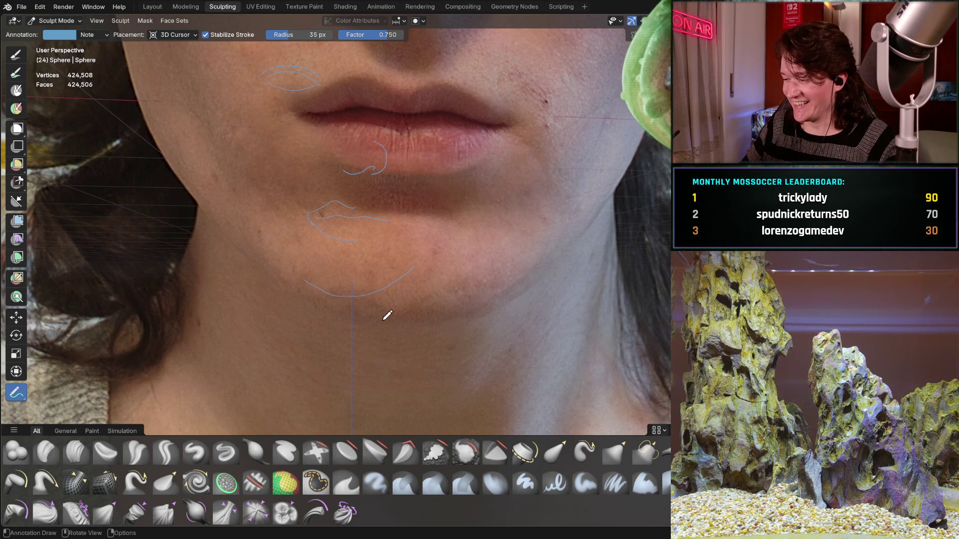
{"action": "middle_click_drag", "start_coordinate": [330, 306], "coordinate": [318, 282]}
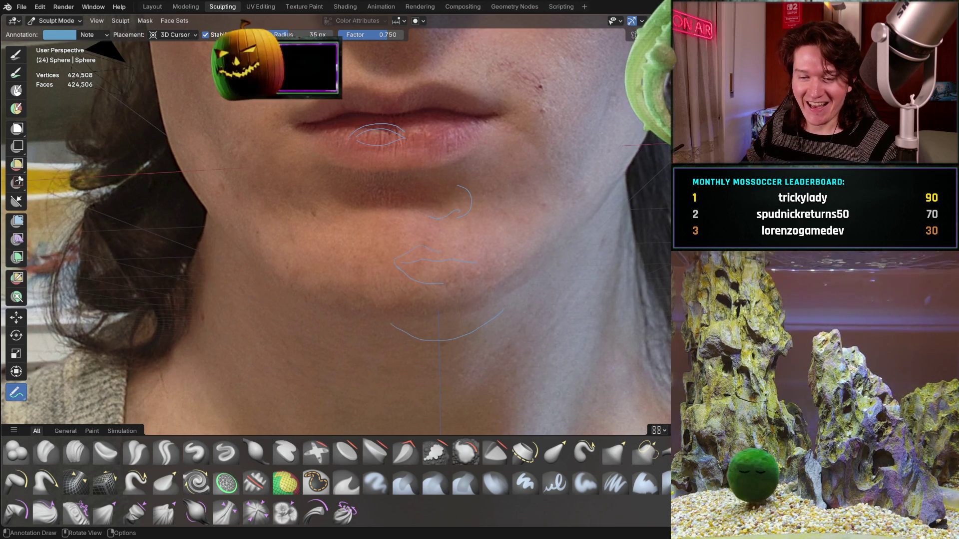
{"action": "middle_click_drag", "start_coordinate": [368, 252], "coordinate": [377, 273]}
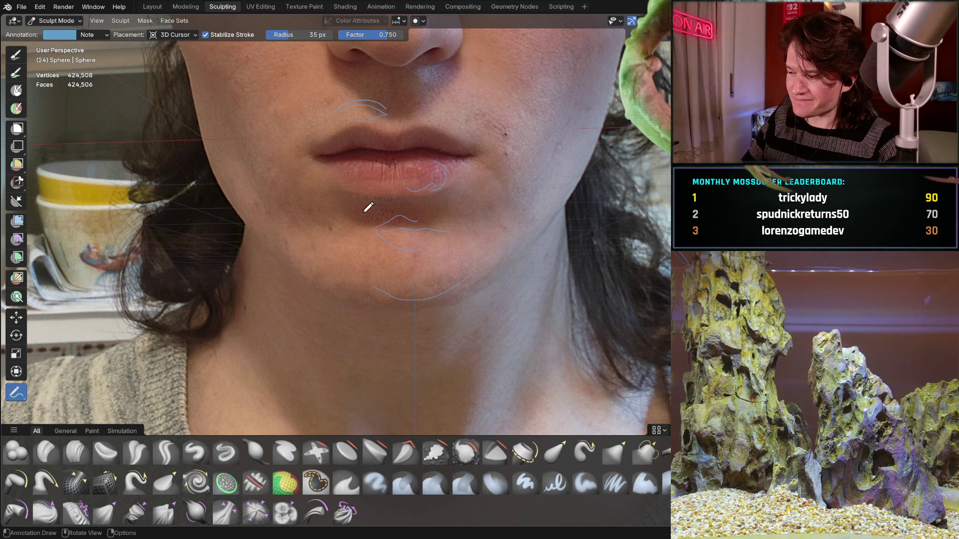
{"action": "scroll", "coordinate": [457, 182], "scroll_direction": "down", "scroll_amount": 4}
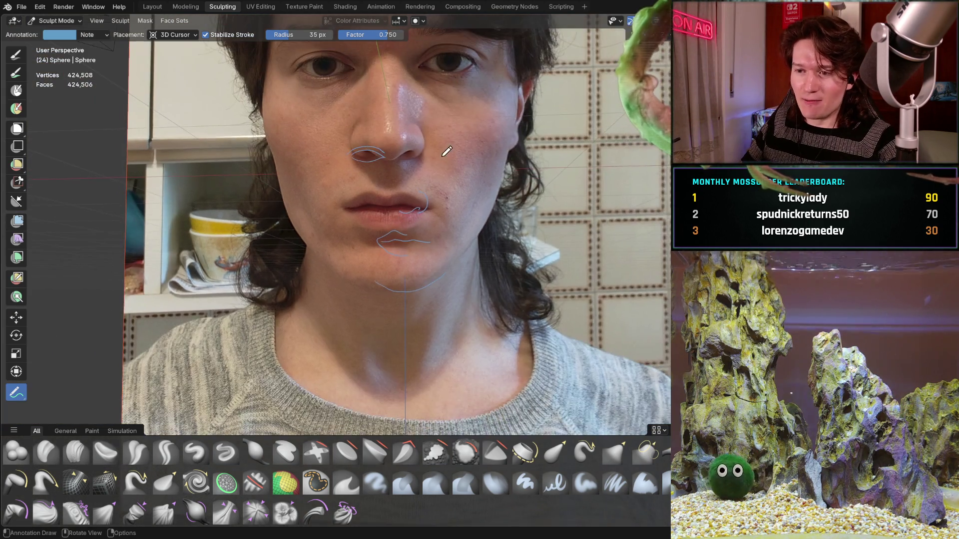
{"action": "scroll", "coordinate": [417, 260], "scroll_direction": "up", "scroll_amount": 1}
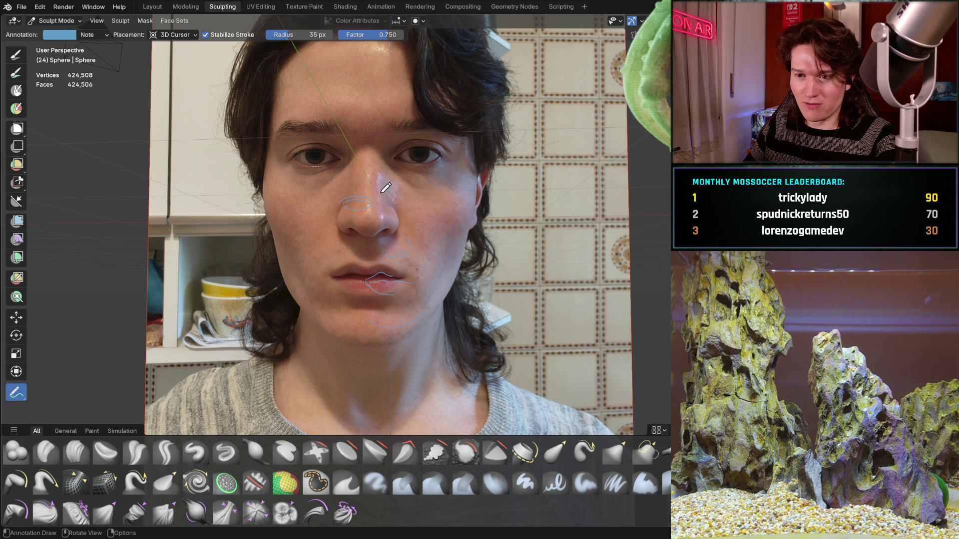
Snap to the straight-on view and toggle the reference photo to compare the sculpt
{"action": "key", "text": "ctrl+KP_1"}
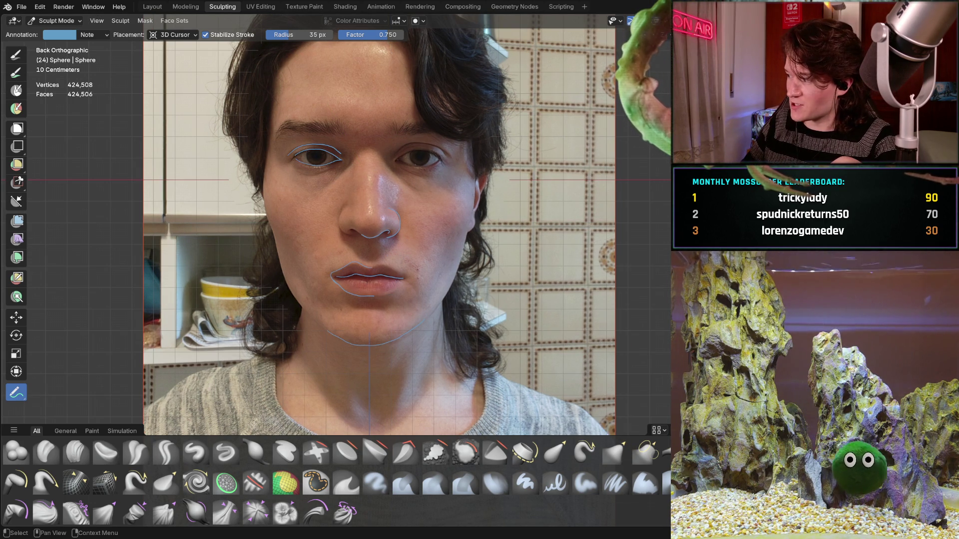
{"action": "key", "text": "h"}
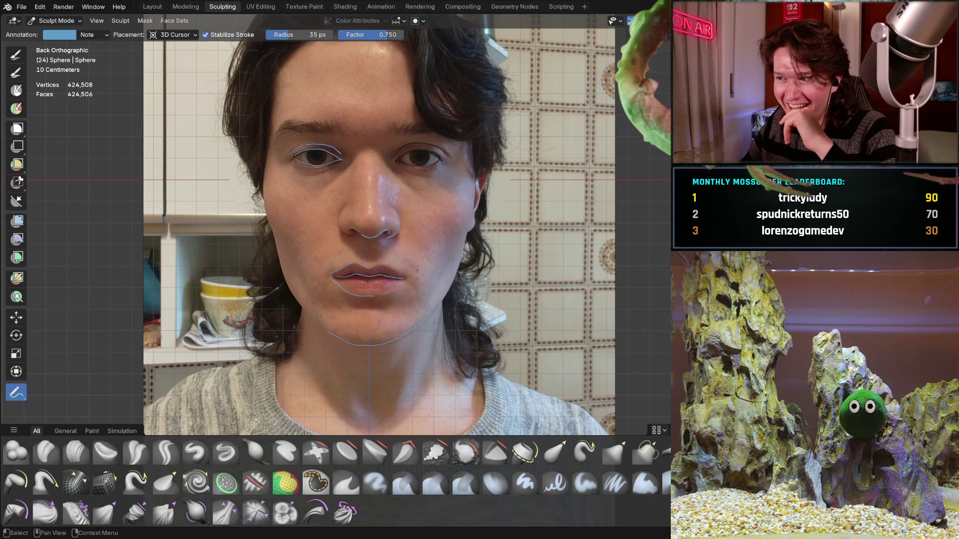
{"action": "key", "text": "alt+h"}
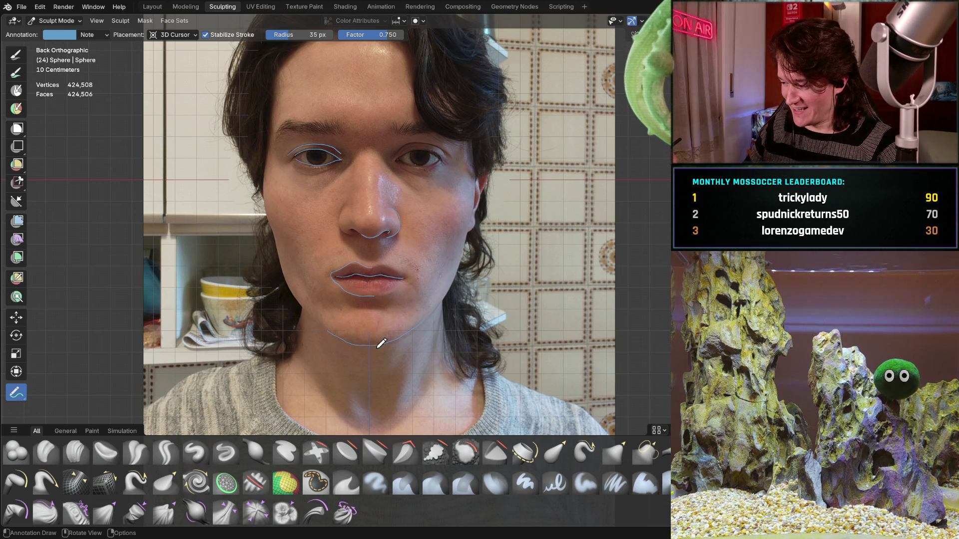
{"action": "scroll", "coordinate": [389, 300], "scroll_direction": "up", "scroll_amount": 3}
{"action": "scroll", "coordinate": [405, 281], "scroll_direction": "up", "scroll_amount": 3}
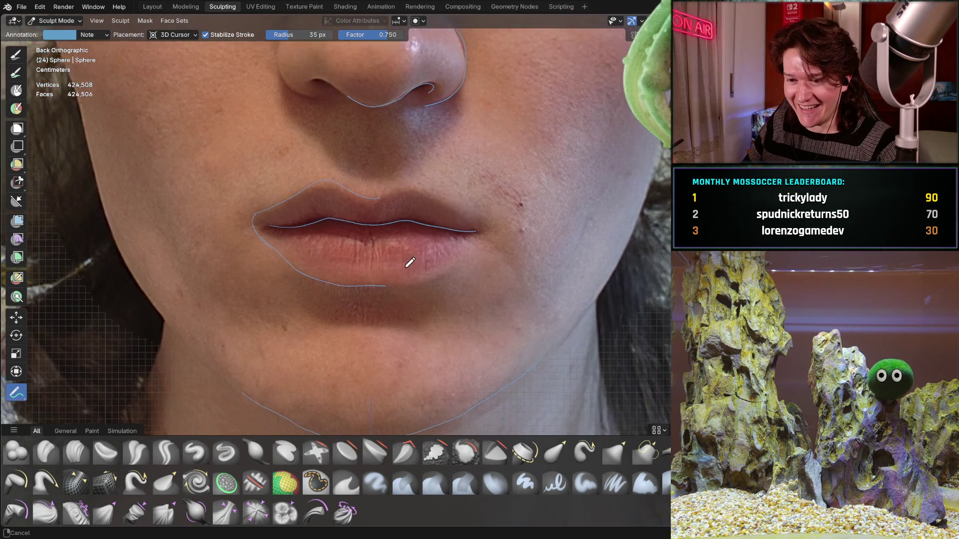
{"action": "scroll", "coordinate": [379, 322], "scroll_direction": "up", "scroll_amount": 2}
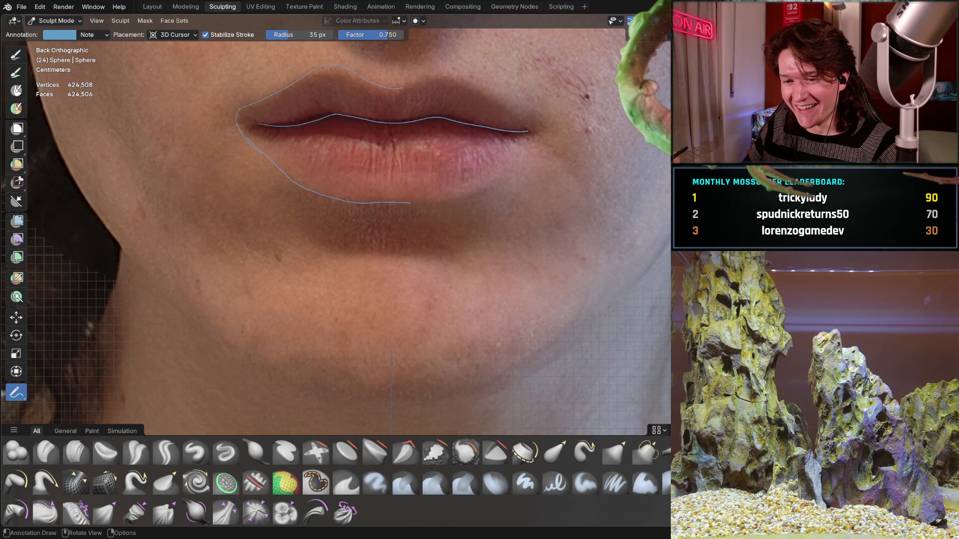
Trace a short stroke beside the lips and the jawline beneath the chin, then hide the reference
{"action": "mouse_move", "coordinate": [235, 345]}
{"action": "left_mouse_down"}
{"action": "mouse_move", "coordinate": [271, 368]}
{"action": "mouse_move", "coordinate": [380, 394]}
{"action": "mouse_move", "coordinate": [475, 379]}
{"action": "mouse_move", "coordinate": [564, 333]}
{"action": "left_mouse_up"}
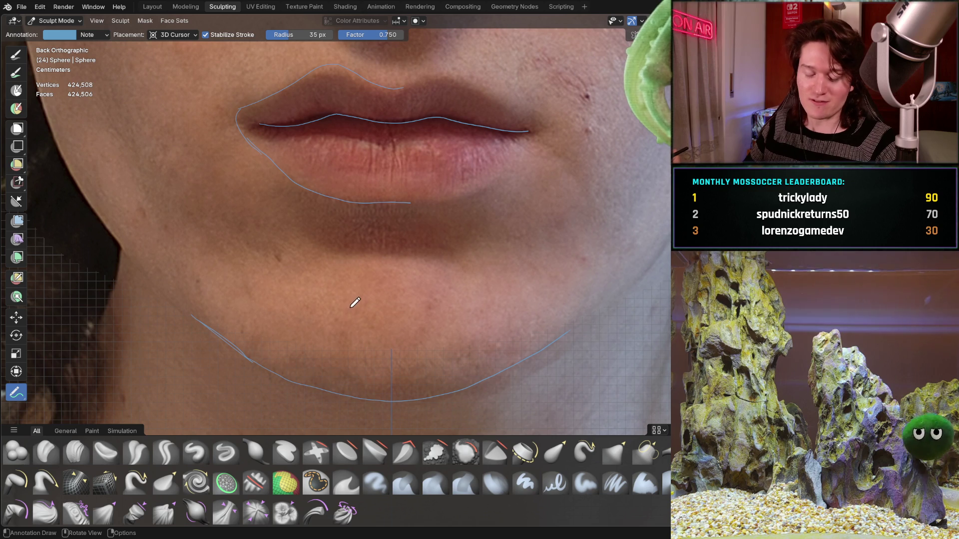
{"action": "mouse_move", "coordinate": [211, 332]}
{"action": "left_mouse_down"}
{"action": "mouse_move", "coordinate": [328, 381]}
{"action": "mouse_move", "coordinate": [514, 364]}
{"action": "mouse_move", "coordinate": [568, 316]}
{"action": "left_mouse_up"}
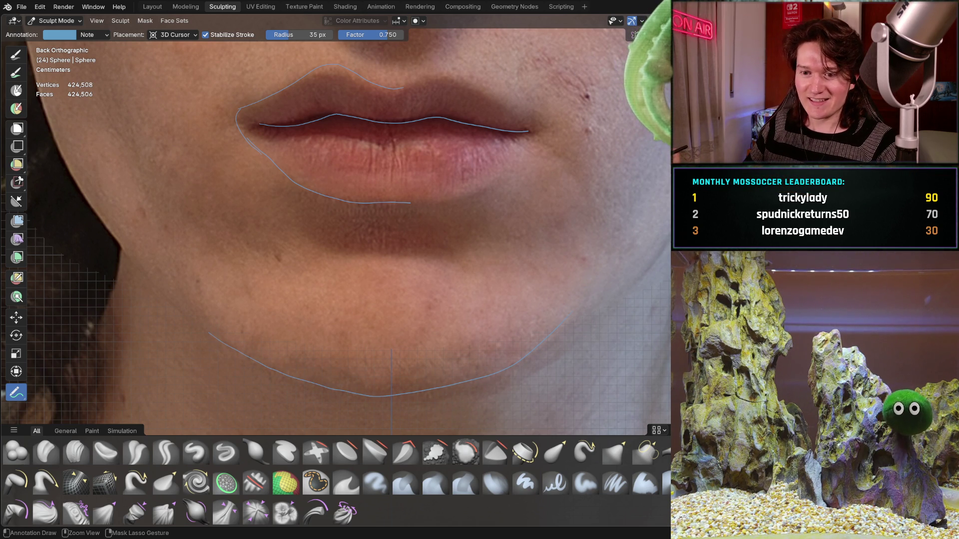
{"action": "mouse_move", "coordinate": [443, 268]}
{"action": "middle_mouse_down", "text": "ctrl"}
{"action": "mouse_move", "coordinate": [396, 279]}
{"action": "mouse_move", "coordinate": [327, 322]}
{"action": "middle_mouse_up", "text": "ctrl"}
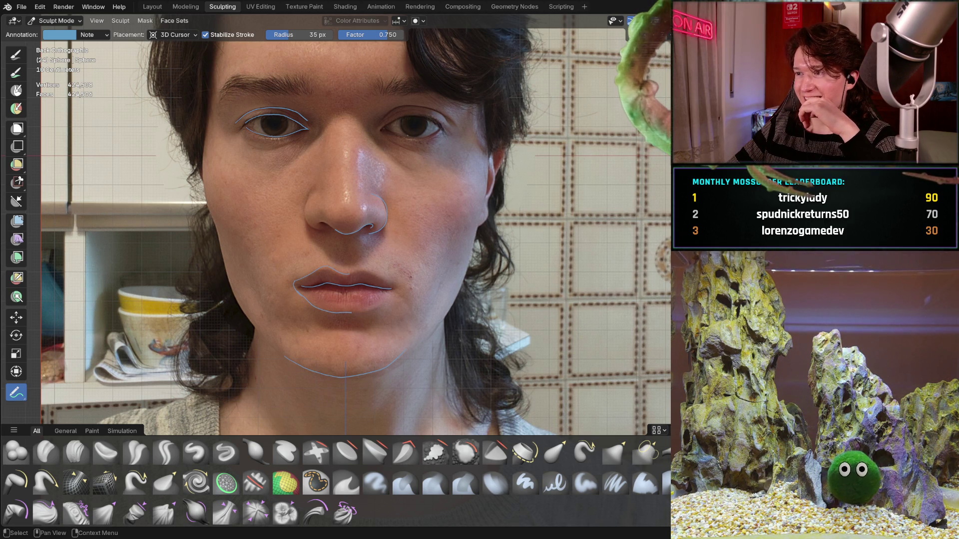
{"action": "key", "text": "h"}
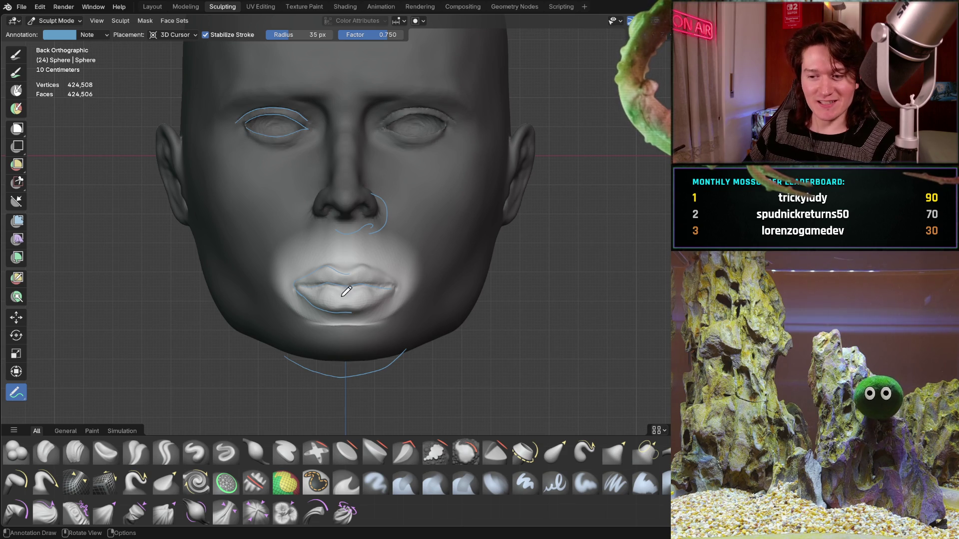
Orbit to view the grey sculpted head at an angle beneath the traced outlines
{"action": "mouse_move", "coordinate": [347, 290]}
{"action": "middle_mouse_down"}
{"action": "mouse_move", "coordinate": [401, 309]}
{"action": "mouse_move", "coordinate": [403, 255]}
{"action": "mouse_move", "coordinate": [457, 243]}
{"action": "middle_mouse_up"}
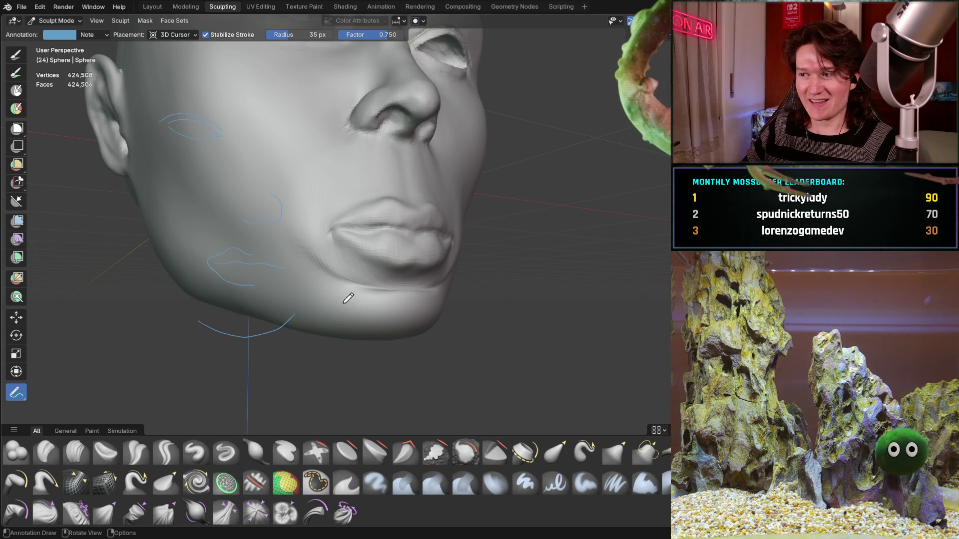
{"action": "scroll", "coordinate": [355, 300], "scroll_direction": "up", "scroll_amount": 2}
{"action": "scroll", "coordinate": [360, 285], "scroll_direction": "up", "scroll_amount": 2}
{"action": "scroll", "coordinate": [371, 300], "scroll_direction": "up", "scroll_amount": 2}
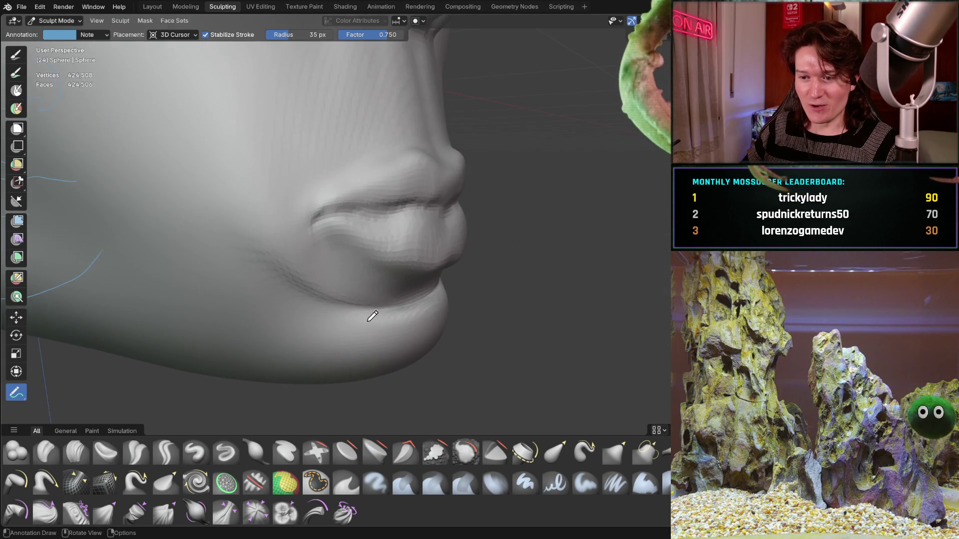
{"action": "scroll", "coordinate": [365, 317], "scroll_direction": "up", "scroll_amount": 1}
{"action": "middle_click_drag", "start_coordinate": [366, 317], "coordinate": [342, 285]}
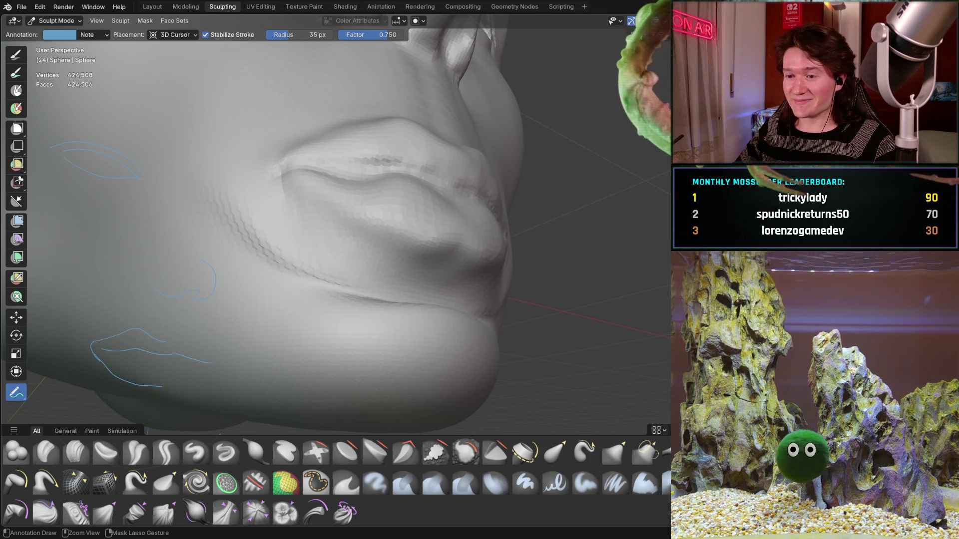
Inspect the mouth from several angles, snap to front view and ready a larger Grab brush at the chin
{"action": "mouse_move", "coordinate": [411, 304]}
{"action": "middle_mouse_down"}
{"action": "mouse_move", "coordinate": [408, 324]}
{"action": "mouse_move", "coordinate": [449, 314]}
{"action": "middle_mouse_up"}
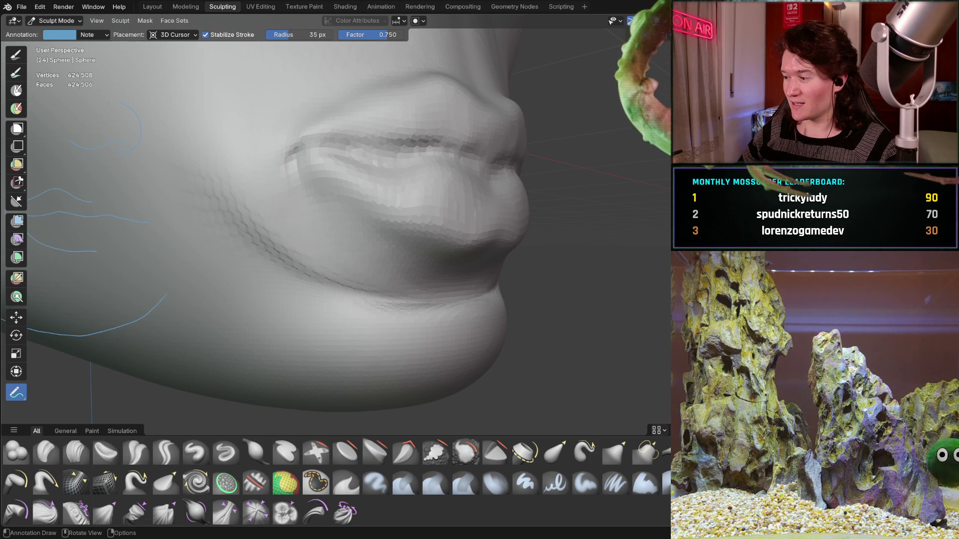
{"action": "mouse_move", "coordinate": [305, 222]}
{"action": "middle_mouse_down"}
{"action": "mouse_move", "coordinate": [267, 239]}
{"action": "mouse_move", "coordinate": [257, 257]}
{"action": "mouse_move", "coordinate": [252, 235]}
{"action": "mouse_move", "coordinate": [332, 225]}
{"action": "middle_mouse_up"}
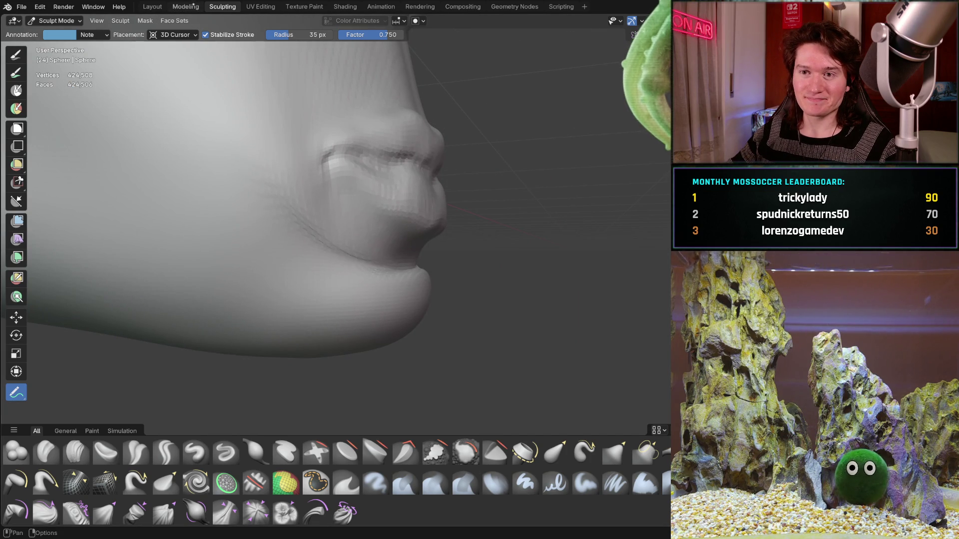
{"action": "mouse_move", "coordinate": [357, 217]}
{"action": "middle_mouse_down"}
{"action": "mouse_move", "coordinate": [321, 230]}
{"action": "mouse_move", "coordinate": [322, 200]}
{"action": "mouse_move", "coordinate": [278, 253]}
{"action": "mouse_move", "coordinate": [313, 206]}
{"action": "middle_mouse_up"}
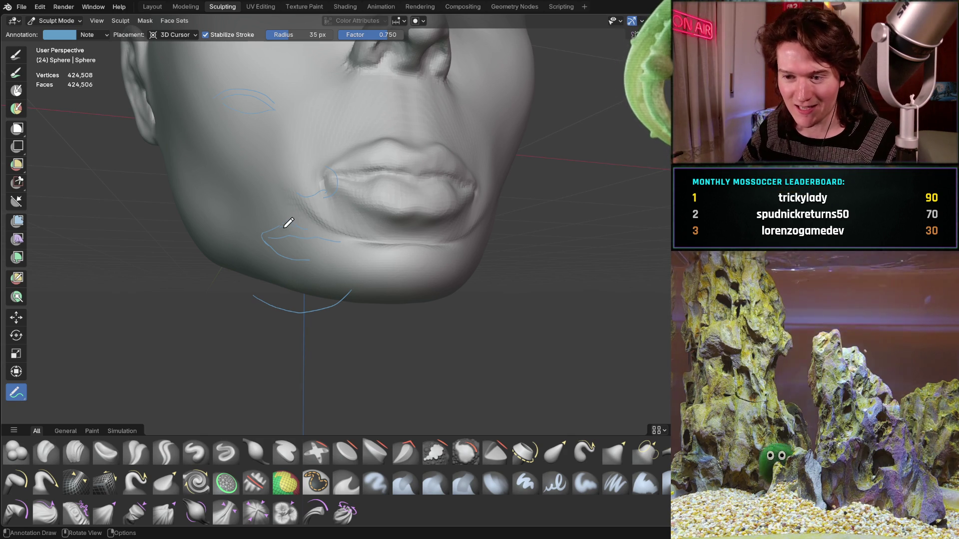
{"action": "key", "text": "ctrl+KP_1"}
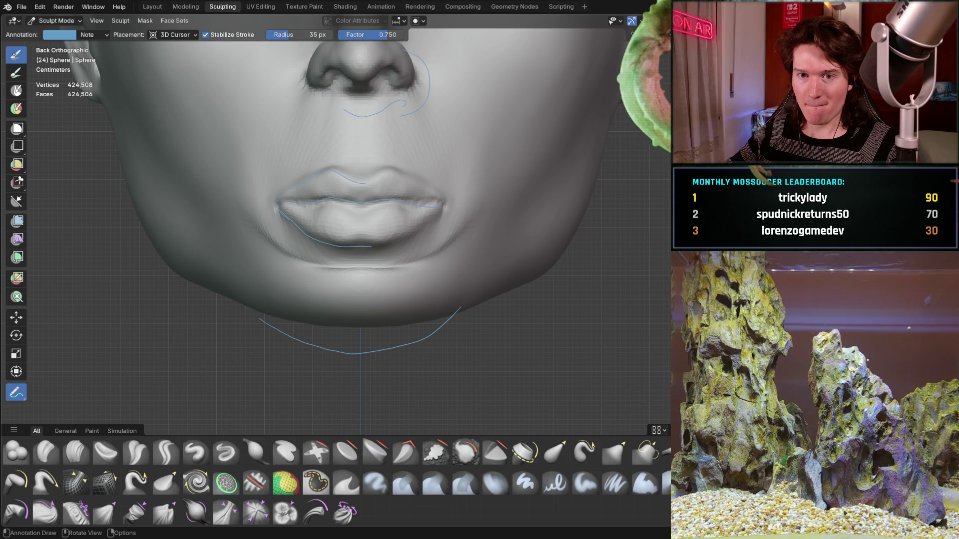
{"action": "key", "text": "g"}
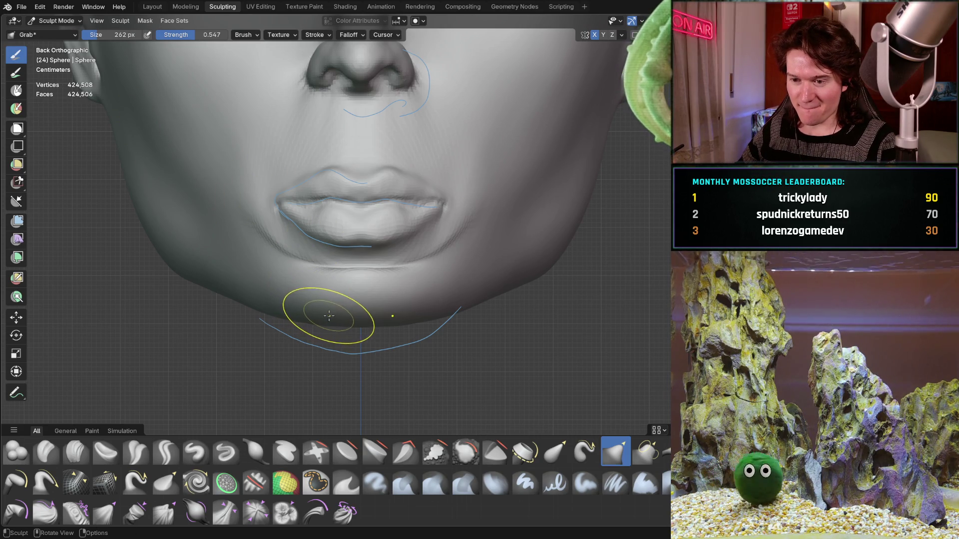
{"action": "key", "text": "f"}
{"action": "left_click", "coordinate": [341, 320]}
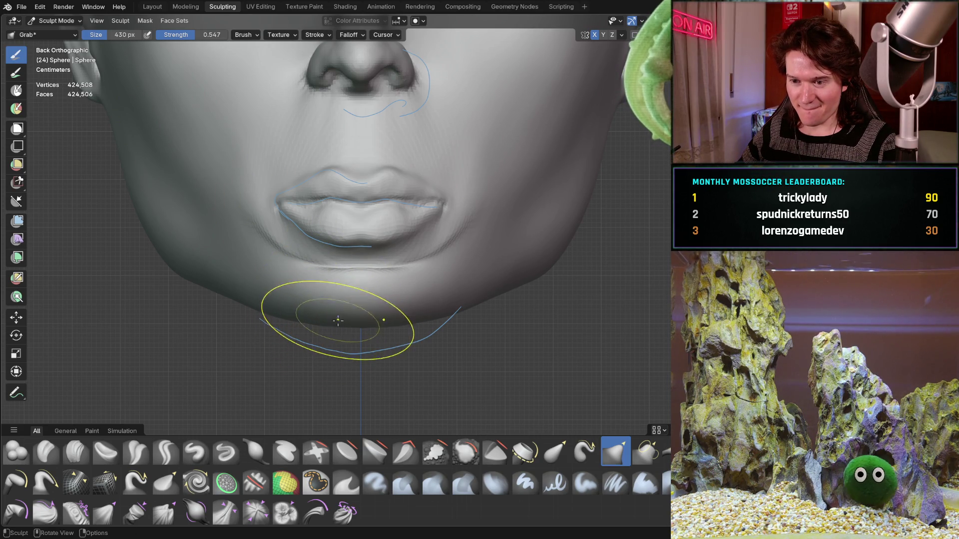
{"action": "left_click_drag", "start_coordinate": [330, 330], "coordinate": [334, 346]}
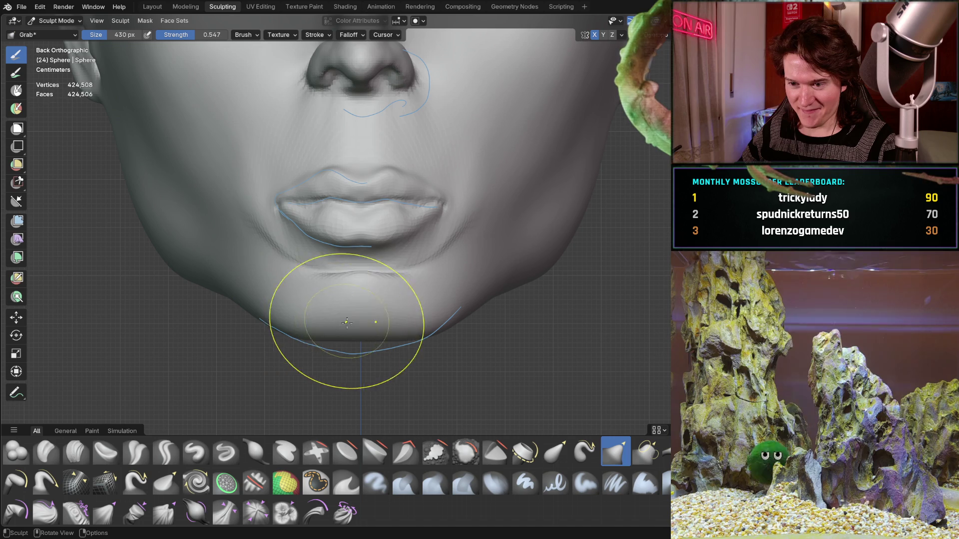
{"action": "left_click_drag", "start_coordinate": [345, 321], "coordinate": [341, 331]}
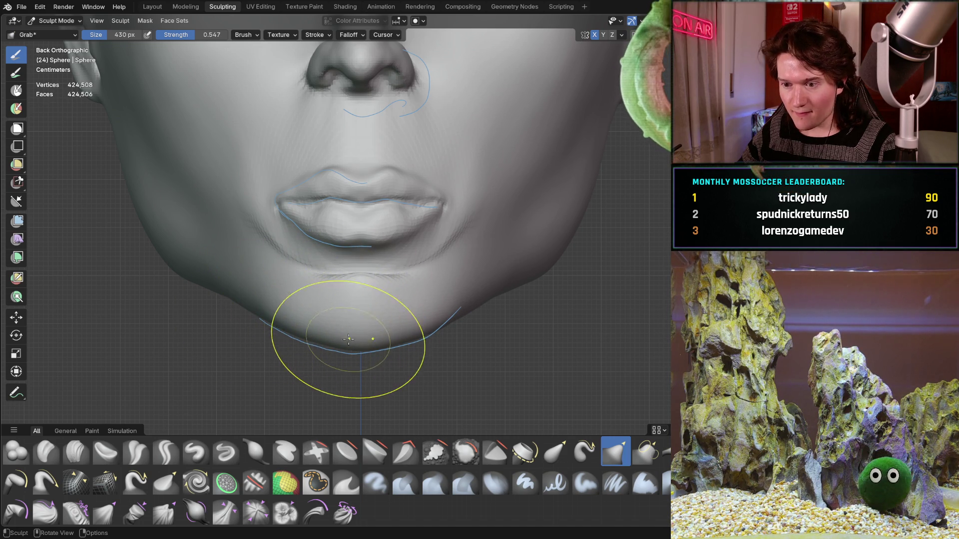
{"action": "left_click_drag", "start_coordinate": [321, 338], "coordinate": [319, 341]}
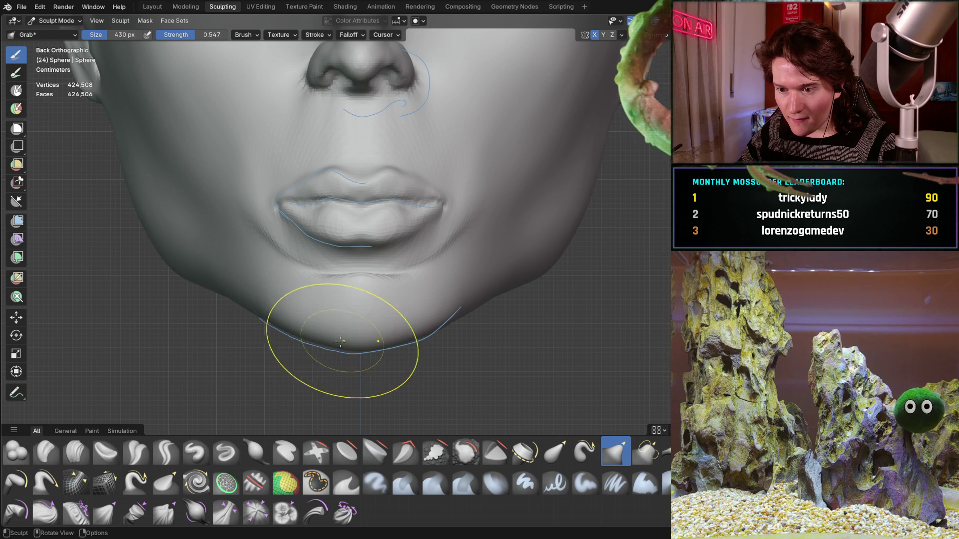
{"action": "mouse_move", "coordinate": [342, 242]}
{"action": "middle_mouse_down", "text": "ctrl"}
{"action": "mouse_move", "coordinate": [363, 225]}
{"action": "mouse_move", "coordinate": [257, 343]}
{"action": "mouse_move", "coordinate": [429, 270]}
{"action": "middle_mouse_up", "text": "ctrl"}
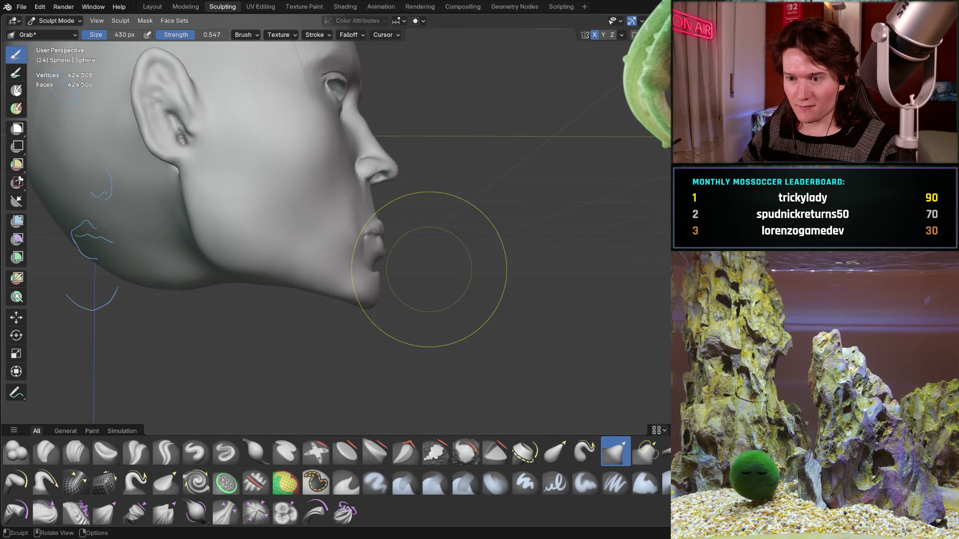
{"action": "scroll", "coordinate": [331, 278], "scroll_direction": "up", "scroll_amount": 3}
{"action": "scroll", "coordinate": [333, 278], "scroll_direction": "down", "scroll_amount": 3}
{"action": "mouse_move", "coordinate": [332, 278]}
{"action": "middle_mouse_down"}
{"action": "mouse_move", "coordinate": [331, 266]}
{"action": "mouse_move", "coordinate": [392, 243]}
{"action": "mouse_move", "coordinate": [389, 197]}
{"action": "middle_mouse_up"}
{"action": "scroll", "coordinate": [321, 300], "scroll_direction": "up", "scroll_amount": 2}
{"action": "scroll", "coordinate": [353, 235], "scroll_direction": "up", "scroll_amount": 3}
{"action": "scroll", "coordinate": [332, 247], "scroll_direction": "up", "scroll_amount": 3}
{"action": "scroll", "coordinate": [393, 243], "scroll_direction": "down", "scroll_amount": 3}
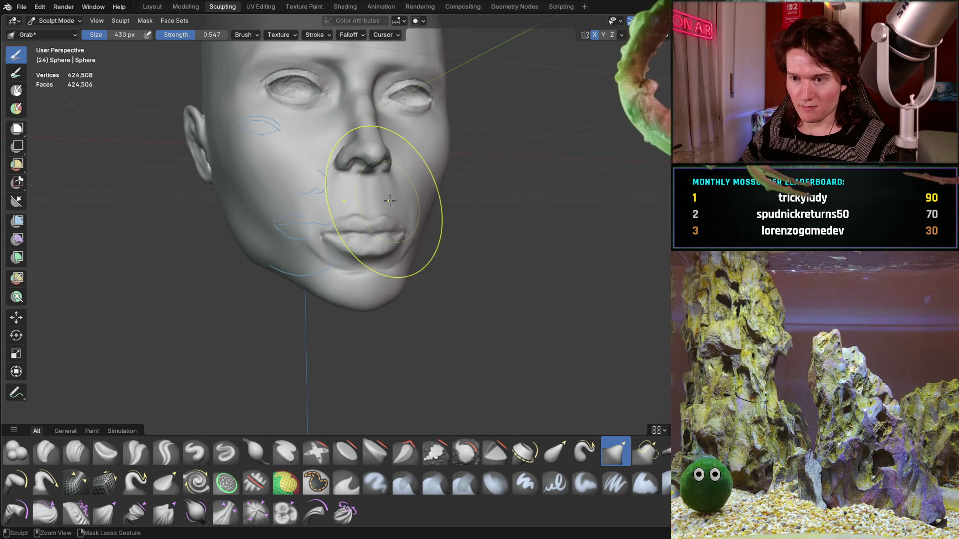
{"action": "scroll", "coordinate": [389, 197], "scroll_direction": "down", "scroll_amount": 2}
{"action": "mouse_move", "coordinate": [353, 246]}
{"action": "middle_mouse_down"}
{"action": "mouse_move", "coordinate": [390, 215]}
{"action": "mouse_move", "coordinate": [343, 245]}
{"action": "mouse_move", "coordinate": [417, 225]}
{"action": "mouse_move", "coordinate": [451, 229]}
{"action": "mouse_move", "coordinate": [428, 232]}
{"action": "mouse_move", "coordinate": [422, 204]}
{"action": "mouse_move", "coordinate": [443, 295]}
{"action": "mouse_move", "coordinate": [443, 253]}
{"action": "middle_mouse_up"}
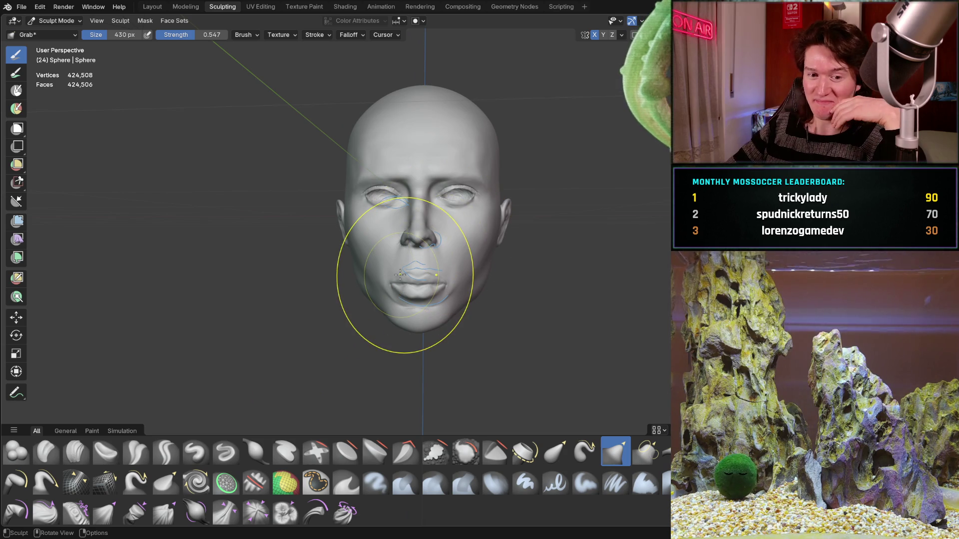
{"action": "left_click", "coordinate": [183, 10]}
{"action": "left_click", "coordinate": [220, 6]}
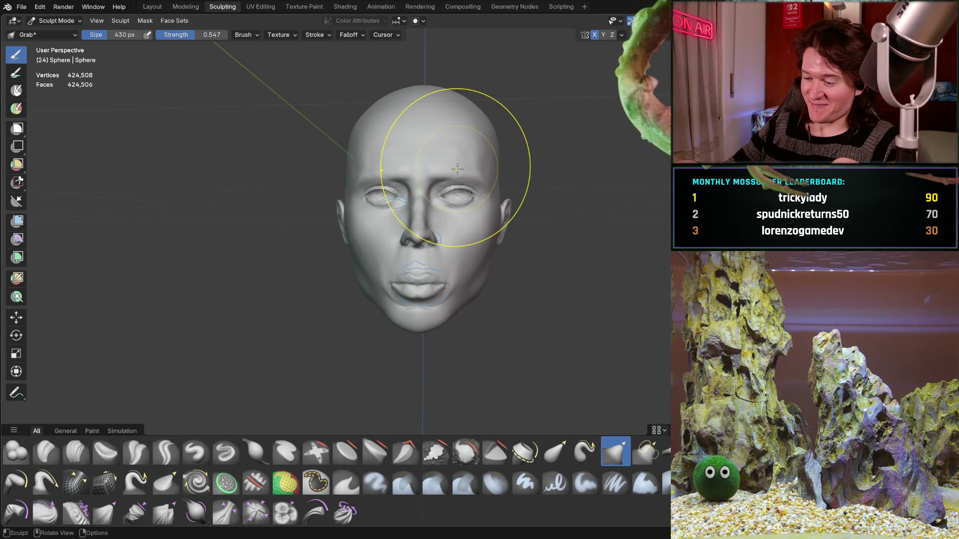
{"action": "key", "text": "ctrl+KP_1"}
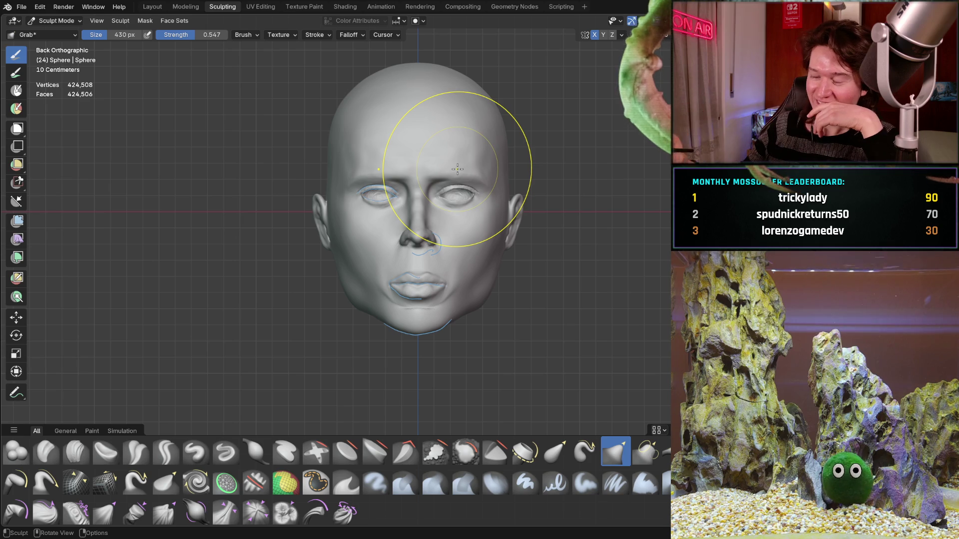
{"action": "mouse_move", "coordinate": [418, 269]}
{"action": "middle_mouse_down", "text": "ctrl"}
{"action": "mouse_move", "coordinate": [459, 227]}
{"action": "mouse_move", "coordinate": [407, 246]}
{"action": "middle_mouse_up", "text": "ctrl"}
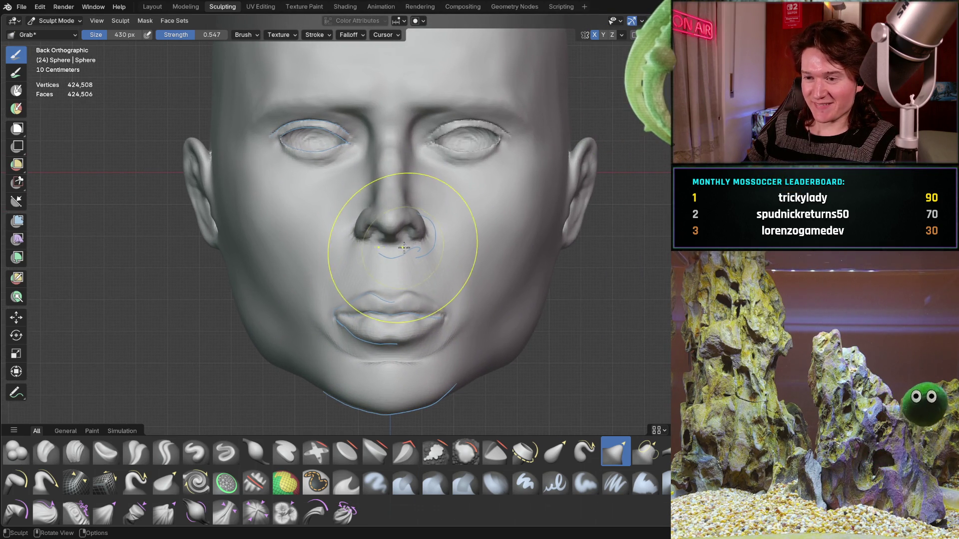
{"action": "middle_click_drag", "start_coordinate": [390, 385], "coordinate": [391, 321], "text": "ctrl"}
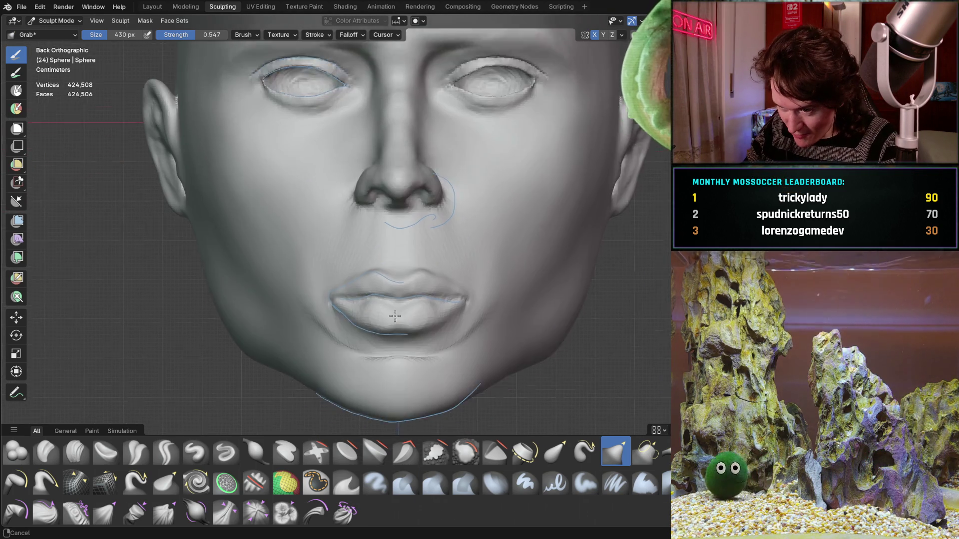
{"action": "scroll", "coordinate": [424, 315], "scroll_direction": "up", "scroll_amount": 2}
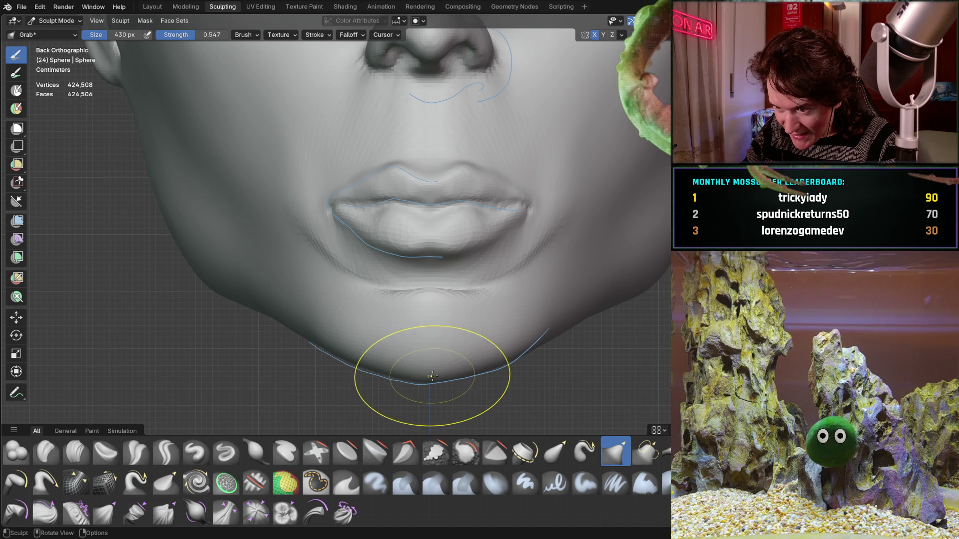
{"action": "left_click_drag", "start_coordinate": [381, 360], "coordinate": [391, 370]}
{"action": "mouse_move", "coordinate": [439, 283]}
{"action": "middle_mouse_down", "text": "ctrl"}
{"action": "mouse_move", "coordinate": [398, 334]}
{"action": "mouse_move", "coordinate": [400, 362]}
{"action": "mouse_move", "coordinate": [387, 311]}
{"action": "middle_mouse_up", "text": "ctrl"}
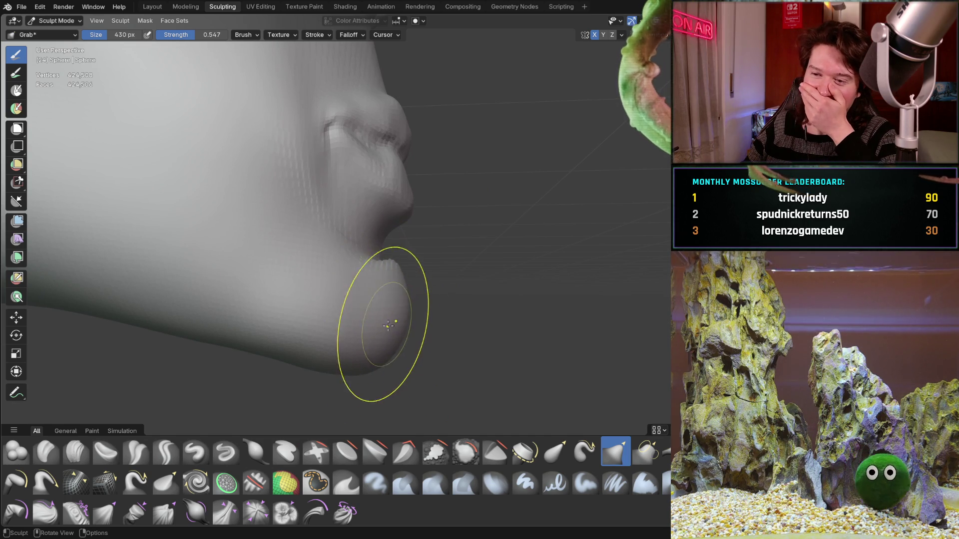
{"action": "middle_click_drag", "start_coordinate": [399, 287], "coordinate": [414, 259]}
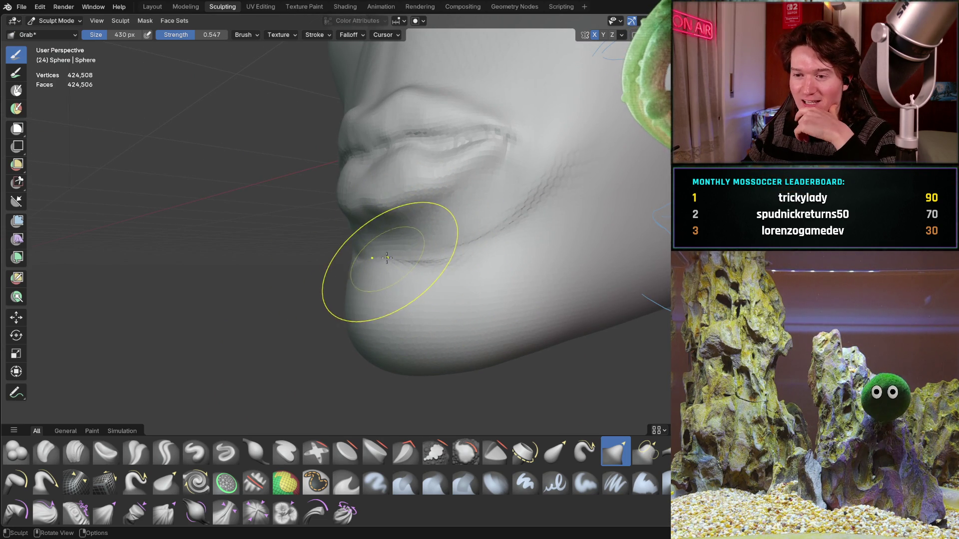
{"action": "mouse_move", "coordinate": [389, 251]}
{"action": "middle_mouse_down"}
{"action": "mouse_move", "coordinate": [439, 253]}
{"action": "mouse_move", "coordinate": [480, 268]}
{"action": "mouse_move", "coordinate": [397, 316]}
{"action": "middle_mouse_up"}
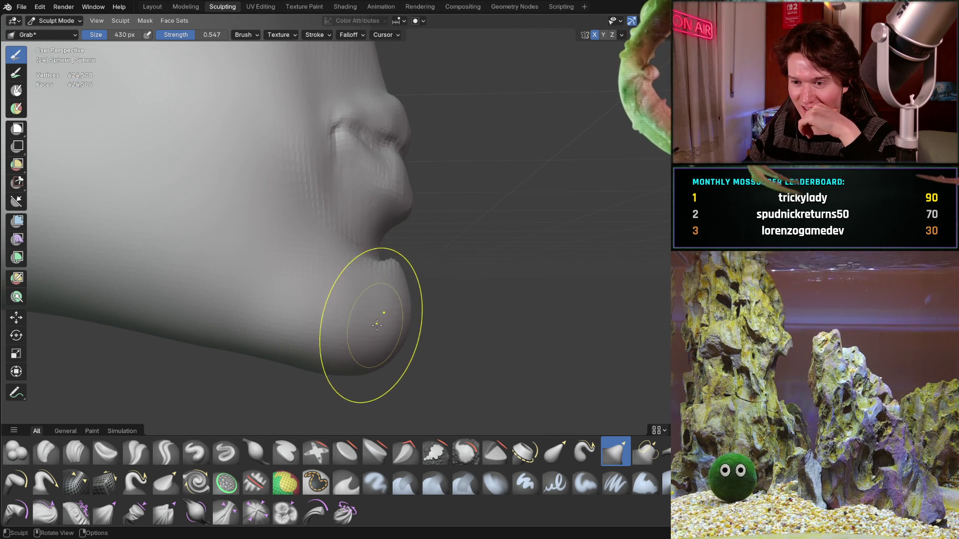
{"action": "mouse_move", "coordinate": [393, 313]}
{"action": "middle_mouse_down"}
{"action": "mouse_move", "coordinate": [413, 300]}
{"action": "mouse_move", "coordinate": [365, 322]}
{"action": "middle_mouse_up"}
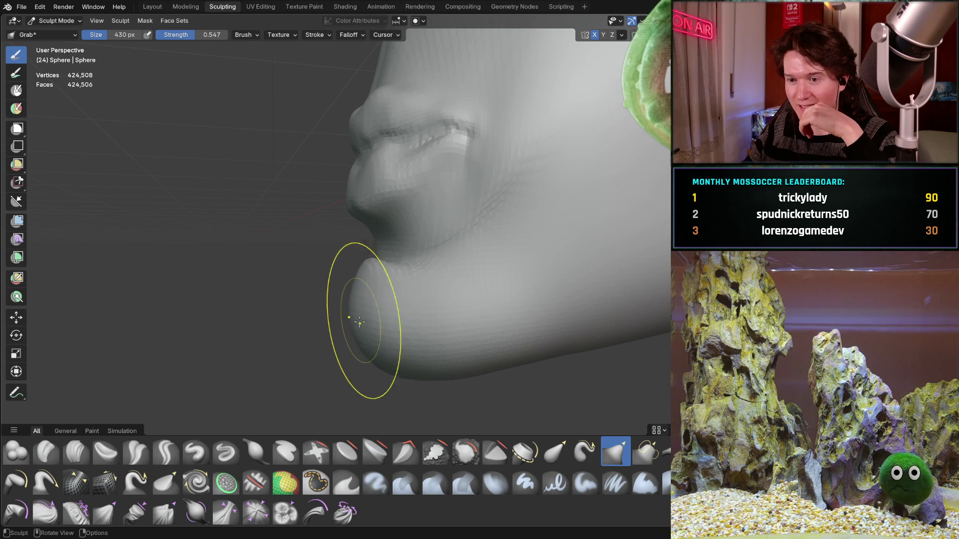
{"action": "mouse_move", "coordinate": [389, 322]}
{"action": "middle_mouse_down"}
{"action": "mouse_move", "coordinate": [381, 303]}
{"action": "mouse_move", "coordinate": [422, 179]}
{"action": "middle_mouse_up"}
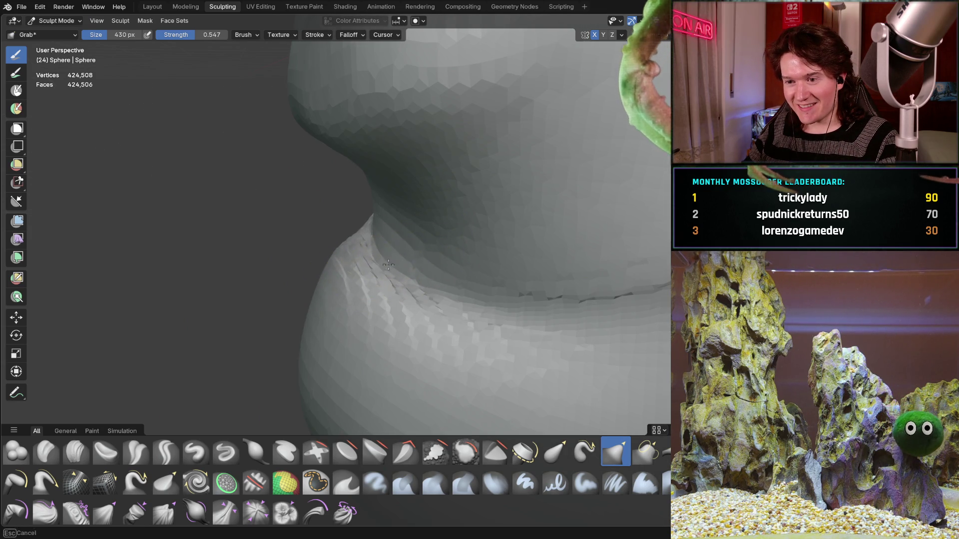
{"action": "middle_click_drag", "start_coordinate": [421, 260], "coordinate": [545, 210]}
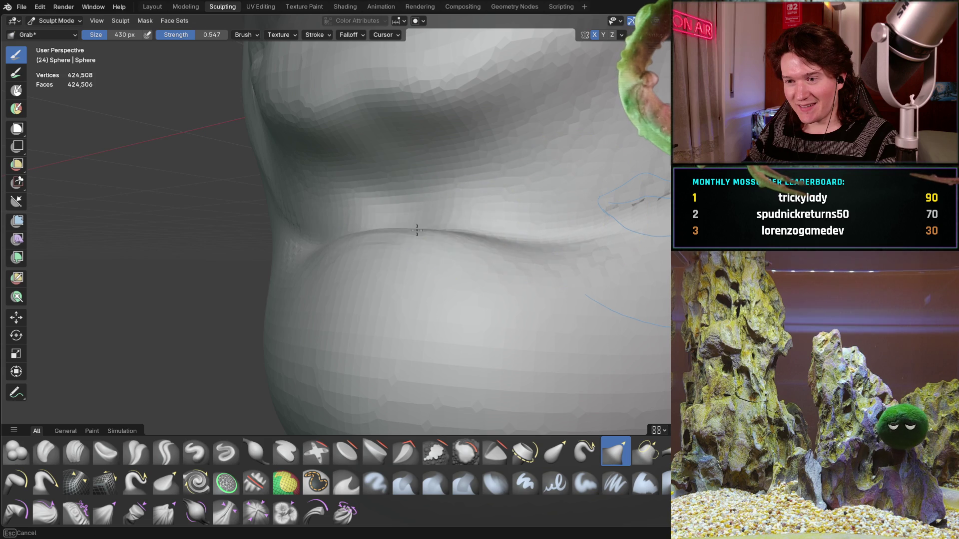
{"action": "middle_click_drag", "start_coordinate": [442, 202], "coordinate": [515, 219]}
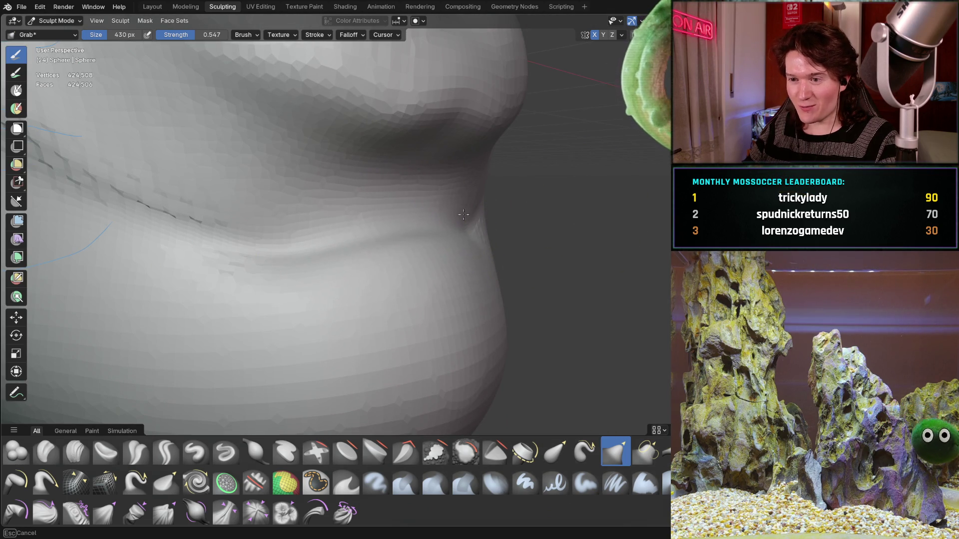
{"action": "mouse_move", "coordinate": [382, 260]}
{"action": "middle_mouse_down"}
{"action": "mouse_move", "coordinate": [487, 208]}
{"action": "mouse_move", "coordinate": [396, 257]}
{"action": "mouse_move", "coordinate": [417, 235]}
{"action": "mouse_move", "coordinate": [336, 249]}
{"action": "mouse_move", "coordinate": [429, 250]}
{"action": "middle_mouse_up"}
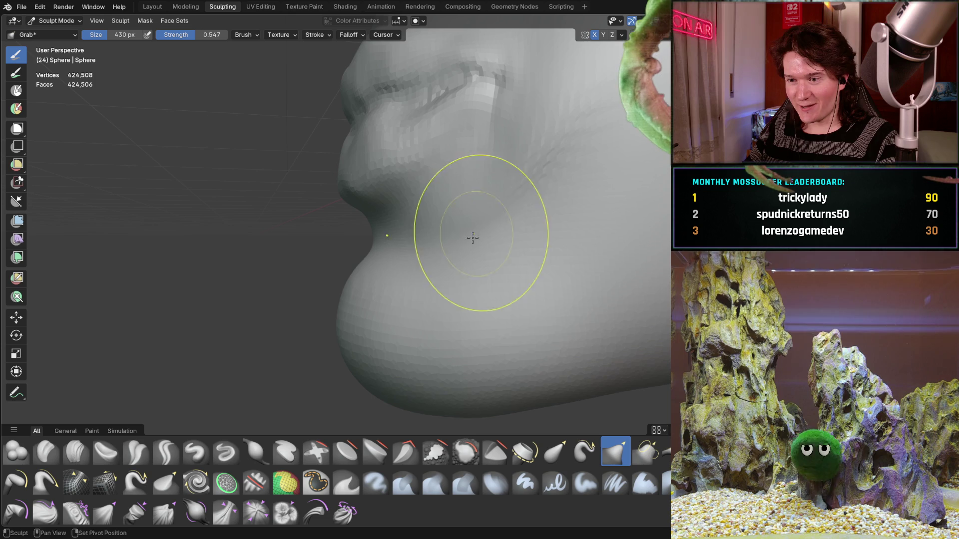
{"action": "left_click_drag", "start_coordinate": [561, 182], "coordinate": [448, 241]}
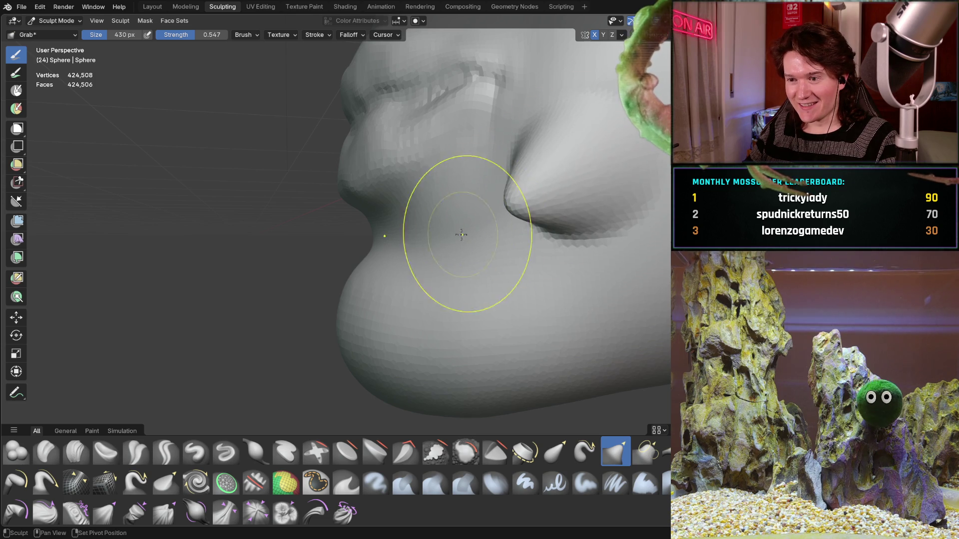
{"action": "key", "text": "ctrl+z"}
{"action": "key", "text": "shift"}
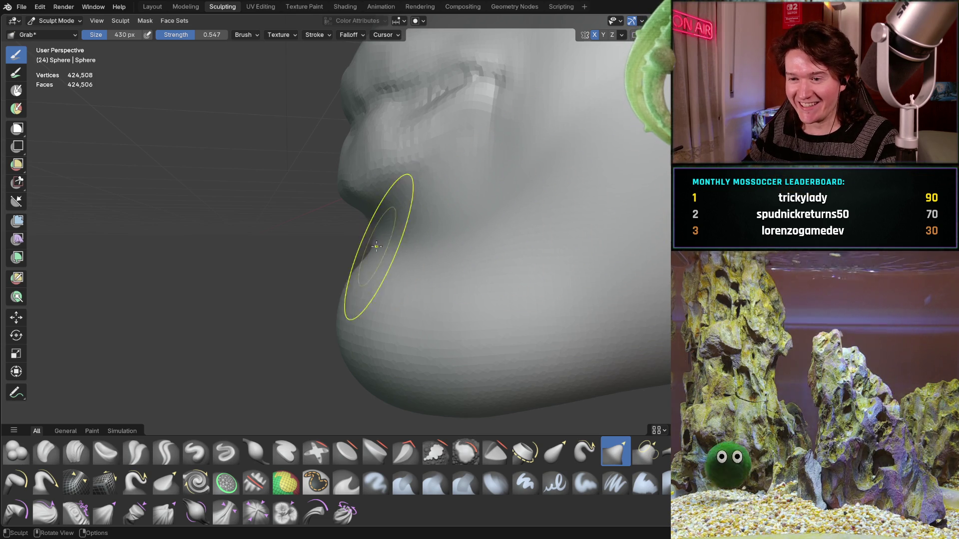
{"action": "middle_click_drag", "start_coordinate": [374, 242], "coordinate": [486, 262]}
{"action": "key", "text": "shift"}
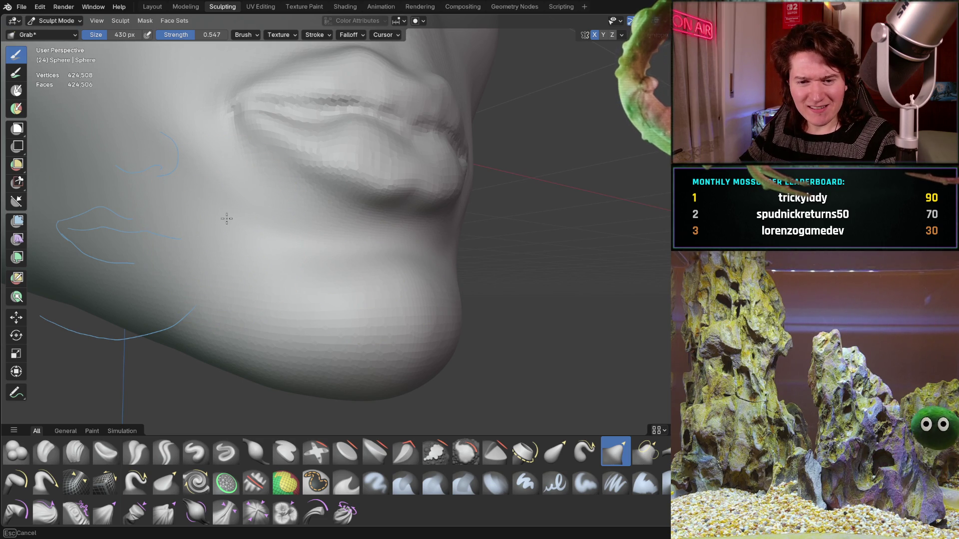
{"action": "mouse_move", "coordinate": [413, 215]}
{"action": "middle_mouse_down"}
{"action": "mouse_move", "coordinate": [467, 172]}
{"action": "mouse_move", "coordinate": [478, 198]}
{"action": "mouse_move", "coordinate": [464, 199]}
{"action": "middle_mouse_up"}
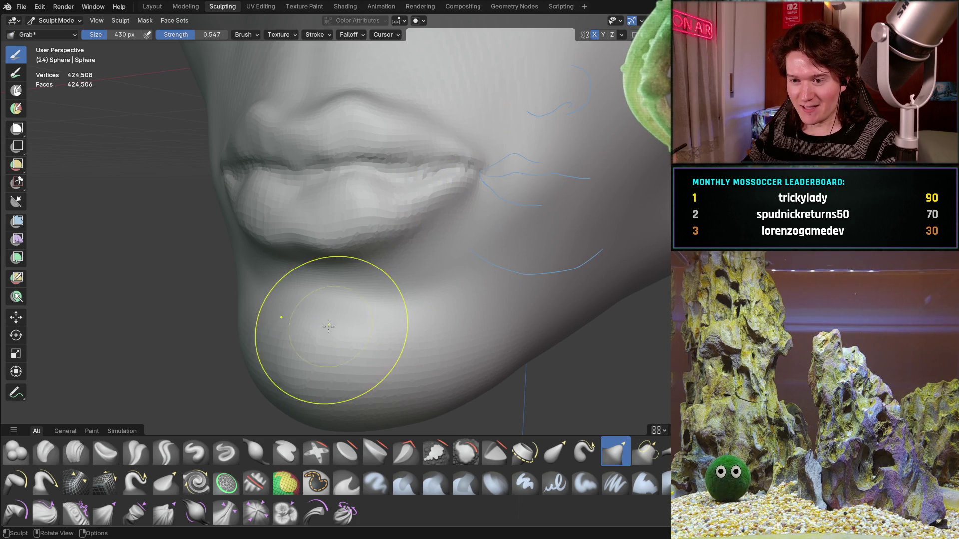
{"action": "scroll", "coordinate": [406, 238], "scroll_direction": "up", "scroll_amount": 4}
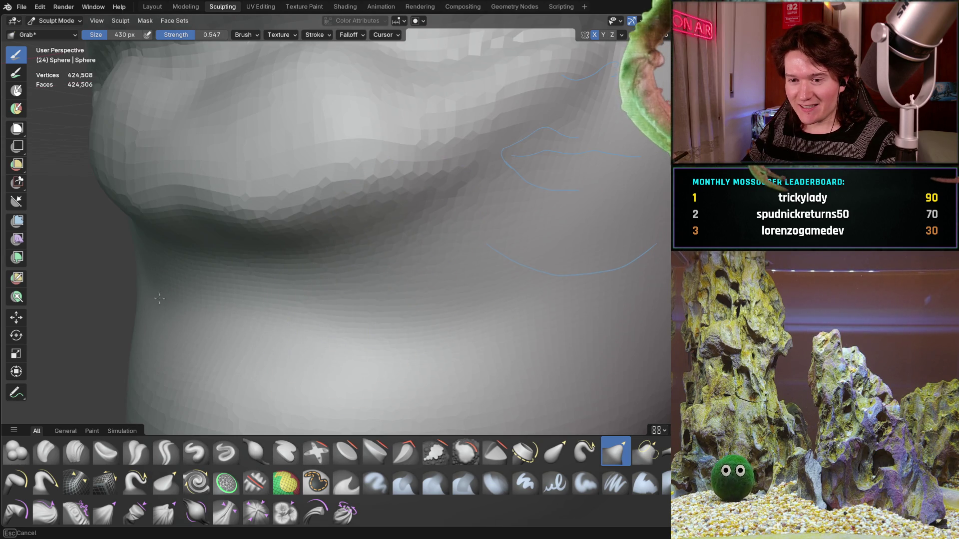
{"action": "scroll", "coordinate": [332, 290], "scroll_direction": "down", "scroll_amount": 4}
{"action": "mouse_move", "coordinate": [278, 289]}
{"action": "middle_mouse_down"}
{"action": "mouse_move", "coordinate": [278, 328]}
{"action": "mouse_move", "coordinate": [300, 317]}
{"action": "mouse_move", "coordinate": [337, 263]}
{"action": "mouse_move", "coordinate": [381, 246]}
{"action": "mouse_move", "coordinate": [366, 264]}
{"action": "mouse_move", "coordinate": [427, 183]}
{"action": "mouse_move", "coordinate": [377, 246]}
{"action": "middle_mouse_up"}
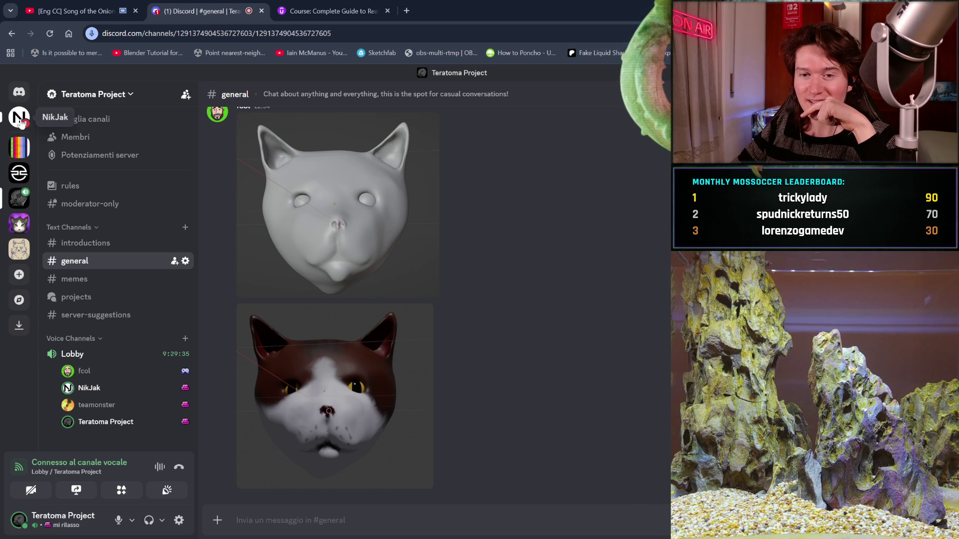
View a friend's DM food photo of roast pork and potatoes at full size
{"action": "left_click", "coordinate": [19, 118]}
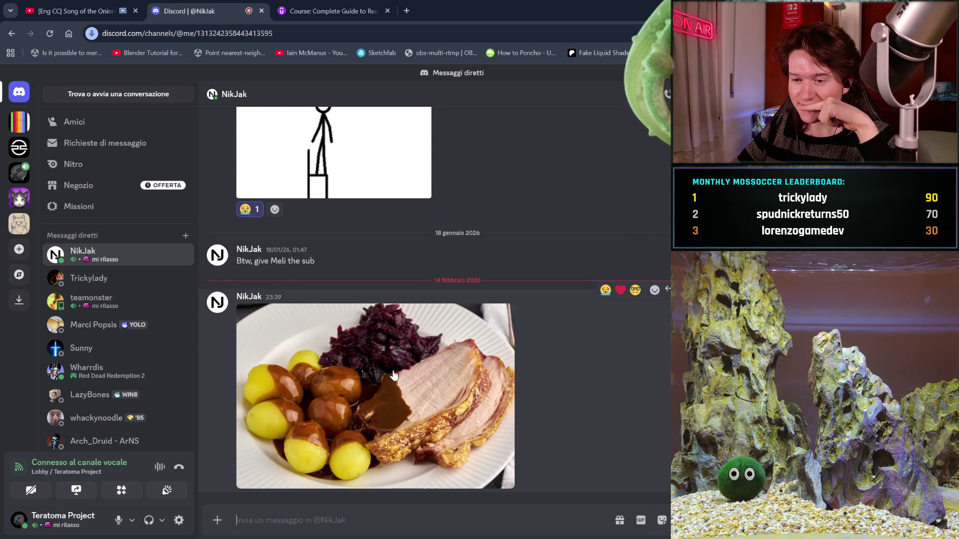
{"action": "left_click", "coordinate": [394, 375]}
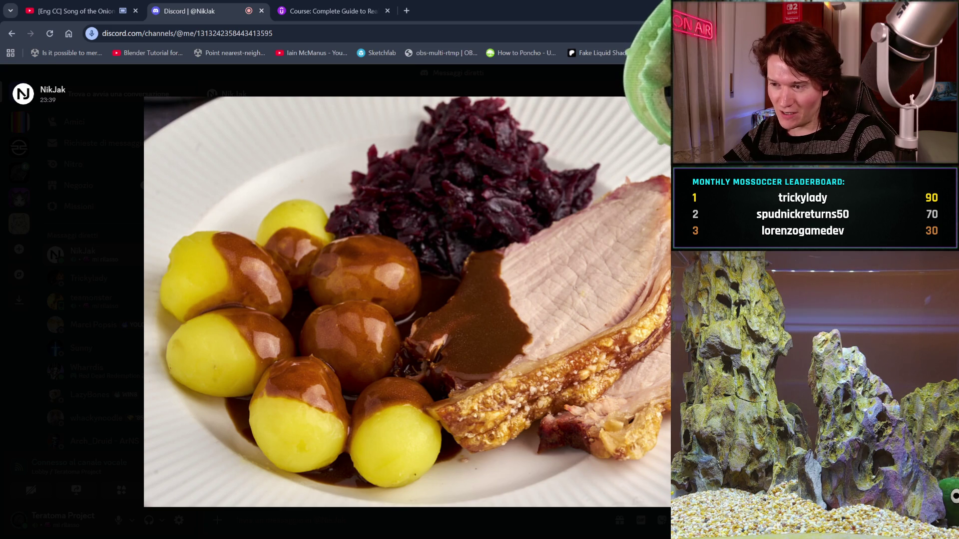
{"action": "left_click", "coordinate": [57, 257]}
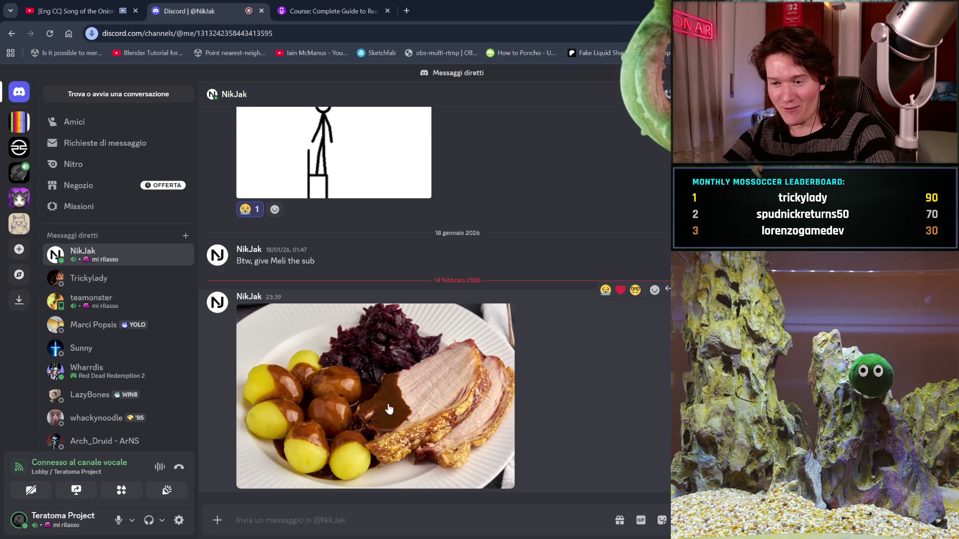
{"action": "left_click", "coordinate": [358, 410]}
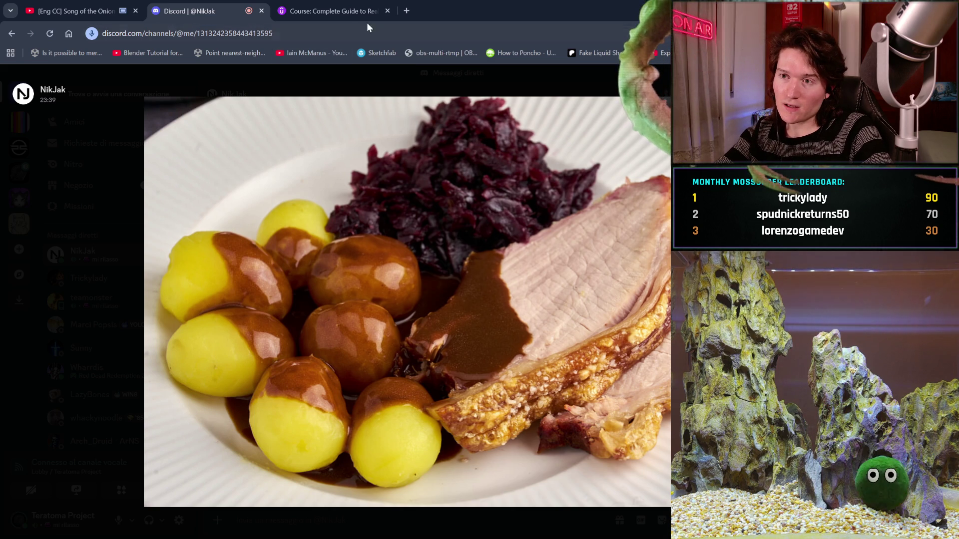
Search Google Images for 'turnip' in a new tab, then close it to return
{"action": "left_click", "coordinate": [406, 11]}
{"action": "type", "text": "tu"}
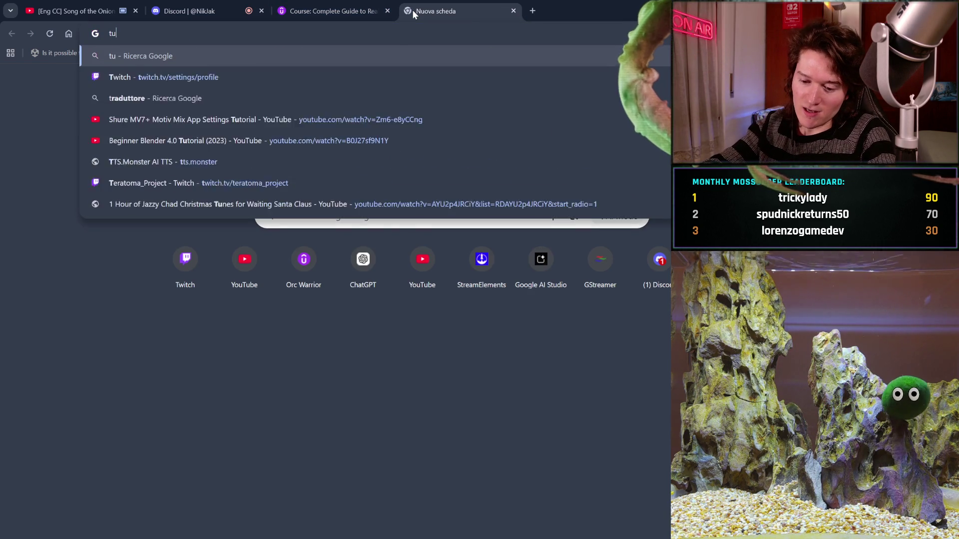
{"action": "type", "text": "rnip"}
{"action": "key", "text": "Return"}
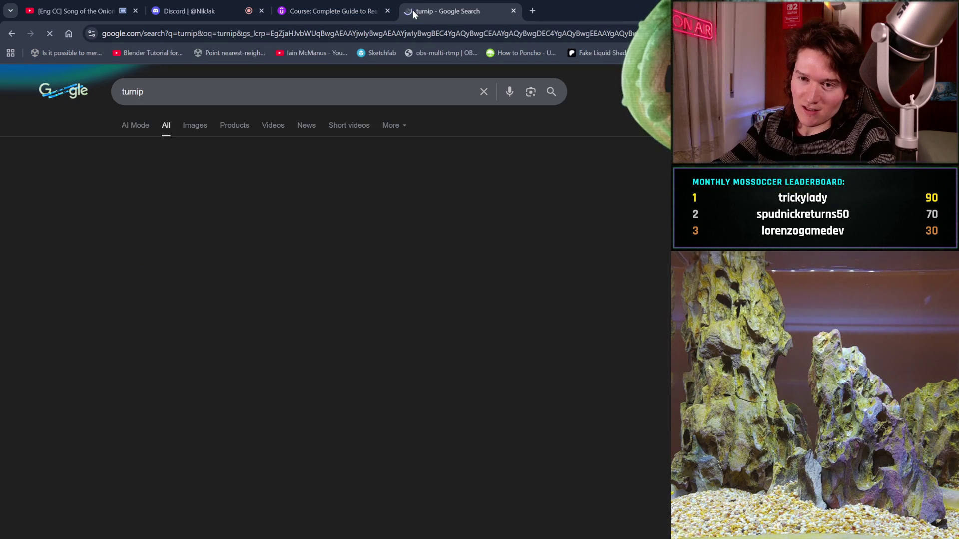
{"action": "left_click", "coordinate": [195, 125]}
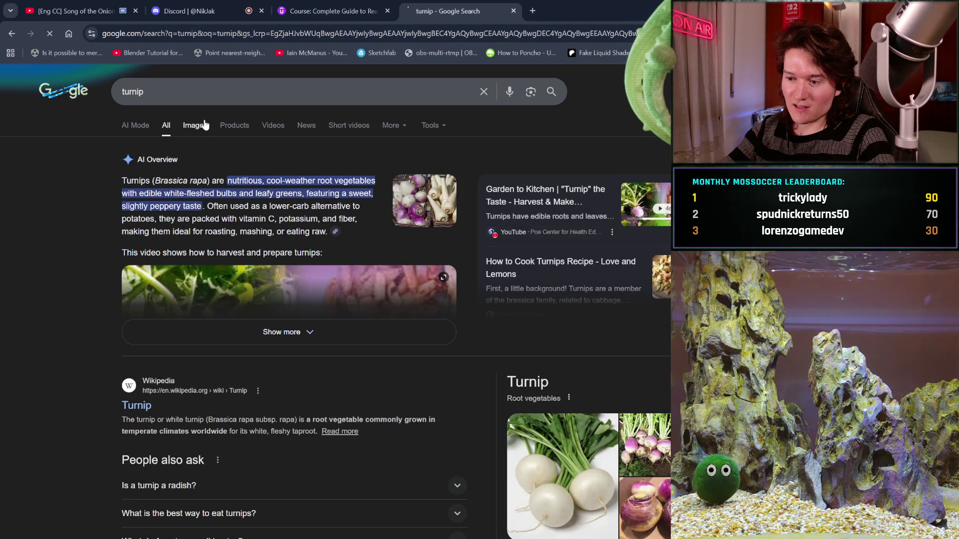
{"action": "scroll", "coordinate": [294, 358], "scroll_direction": "down", "scroll_amount": 1}
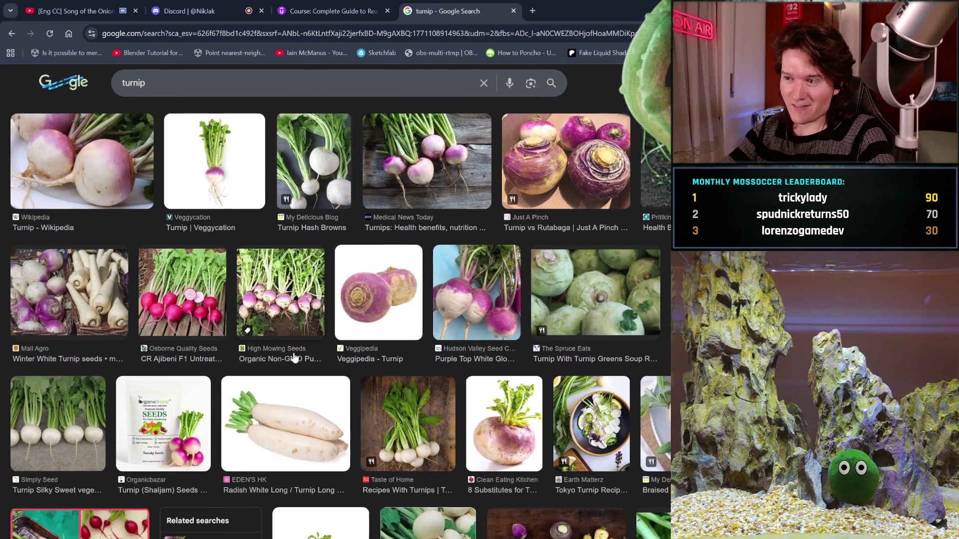
{"action": "scroll", "coordinate": [293, 357], "scroll_direction": "down", "scroll_amount": 1}
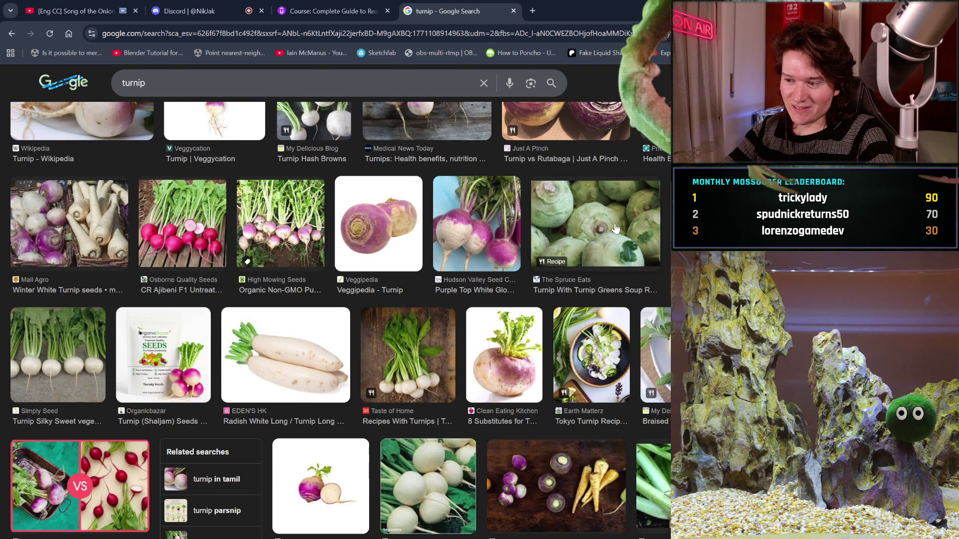
{"action": "scroll", "coordinate": [614, 229], "scroll_direction": "up", "scroll_amount": 1}
{"action": "scroll", "coordinate": [615, 228], "scroll_direction": "down", "scroll_amount": 3}
{"action": "scroll", "coordinate": [614, 229], "scroll_direction": "down", "scroll_amount": 3}
{"action": "scroll", "coordinate": [615, 229], "scroll_direction": "down", "scroll_amount": 3}
{"action": "scroll", "coordinate": [614, 228], "scroll_direction": "down", "scroll_amount": 2}
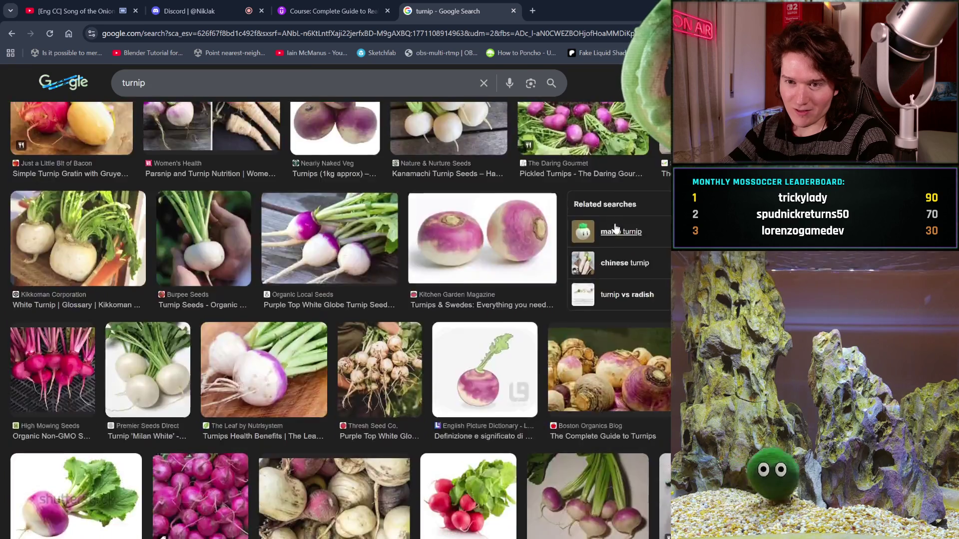
{"action": "scroll", "coordinate": [615, 229], "scroll_direction": "up", "scroll_amount": 10}
{"action": "scroll", "coordinate": [615, 228], "scroll_direction": "down", "scroll_amount": 5}
{"action": "scroll", "coordinate": [614, 229], "scroll_direction": "down", "scroll_amount": 5}
{"action": "scroll", "coordinate": [615, 228], "scroll_direction": "down", "scroll_amount": 2}
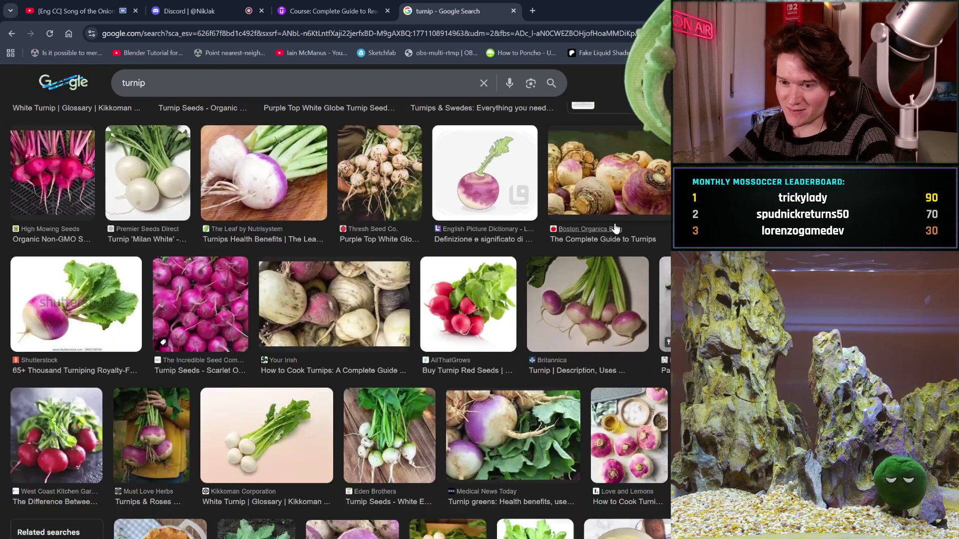
{"action": "scroll", "coordinate": [615, 228], "scroll_direction": "up", "scroll_amount": 5}
{"action": "scroll", "coordinate": [615, 229], "scroll_direction": "up", "scroll_amount": 5}
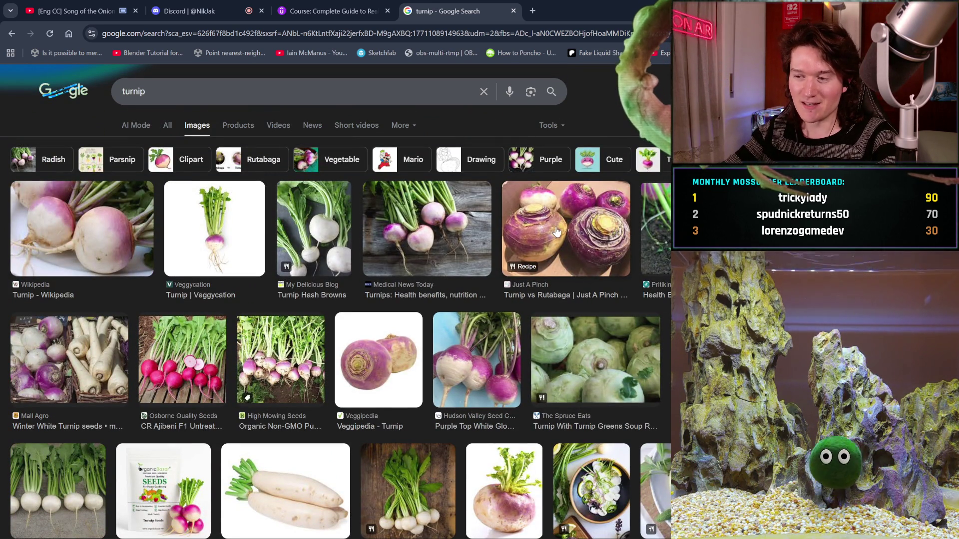
{"action": "left_click", "coordinate": [513, 12]}
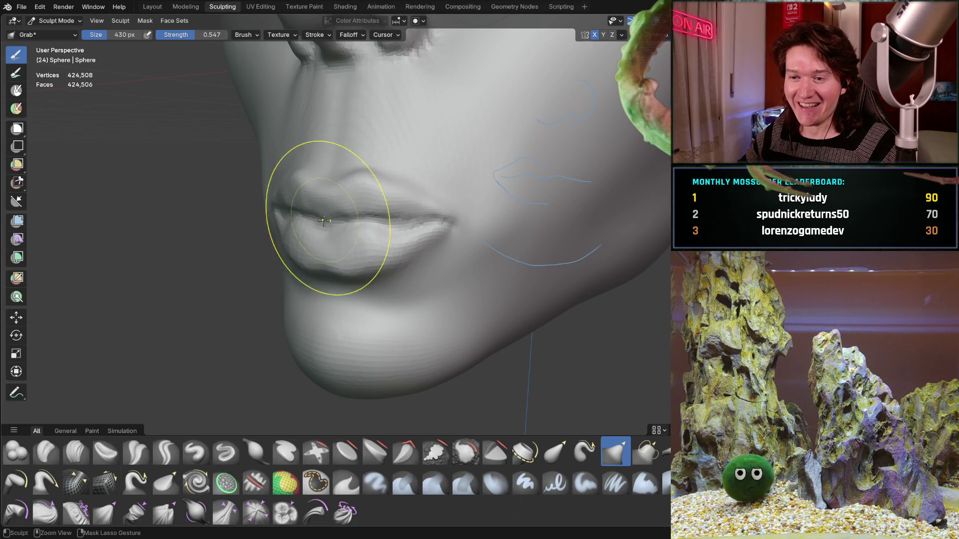
{"action": "mouse_move", "coordinate": [343, 235]}
{"action": "middle_mouse_down"}
{"action": "mouse_move", "coordinate": [354, 209]}
{"action": "mouse_move", "coordinate": [300, 215]}
{"action": "middle_mouse_up"}
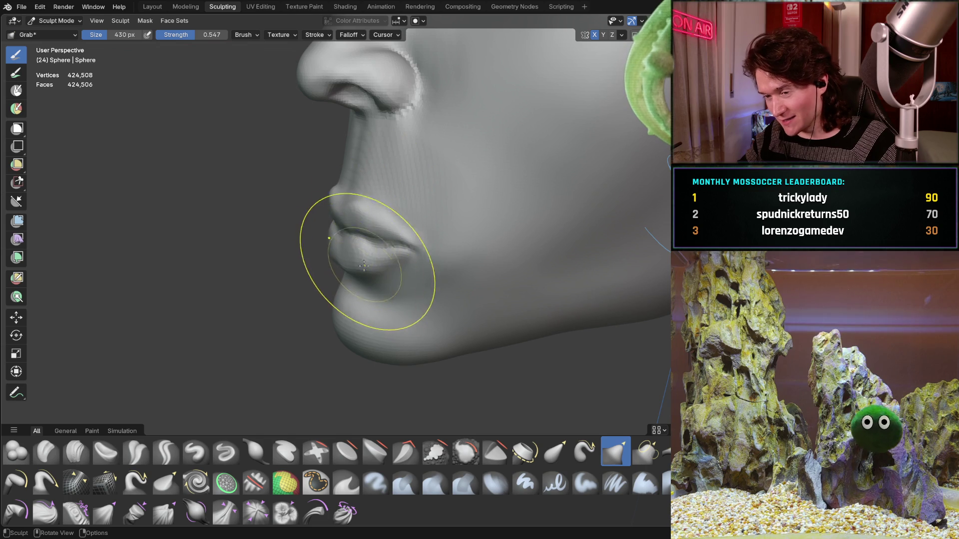
{"action": "mouse_move", "coordinate": [360, 262]}
{"action": "middle_mouse_down"}
{"action": "mouse_move", "coordinate": [407, 184]}
{"action": "mouse_move", "coordinate": [409, 209]}
{"action": "mouse_move", "coordinate": [417, 199]}
{"action": "middle_mouse_up"}
{"action": "scroll", "coordinate": [396, 225], "scroll_direction": "up", "scroll_amount": 2}
{"action": "scroll", "coordinate": [357, 235], "scroll_direction": "up", "scroll_amount": 2}
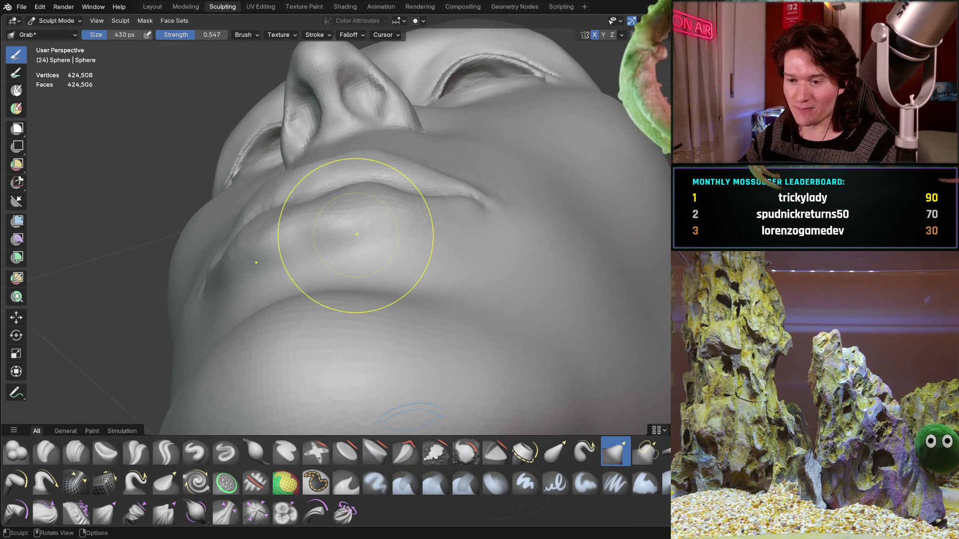
{"action": "middle_click_drag", "start_coordinate": [356, 234], "coordinate": [317, 300]}
{"action": "scroll", "coordinate": [339, 218], "scroll_direction": "down", "scroll_amount": 3}
{"action": "mouse_move", "coordinate": [339, 219]}
{"action": "middle_mouse_down"}
{"action": "mouse_move", "coordinate": [354, 245]}
{"action": "mouse_move", "coordinate": [343, 240]}
{"action": "mouse_move", "coordinate": [377, 247]}
{"action": "mouse_move", "coordinate": [387, 206]}
{"action": "middle_mouse_up"}
{"action": "scroll", "coordinate": [345, 250], "scroll_direction": "up", "scroll_amount": 3}
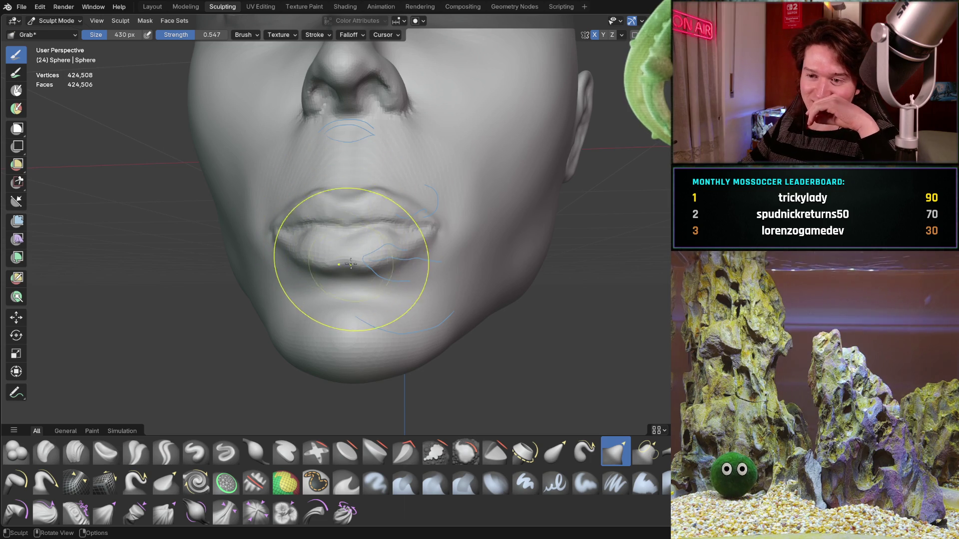
Undo the last change, pull the lower lip down fuller with Grab, and inspect from several angles
{"action": "key", "text": "ctrl+z"}
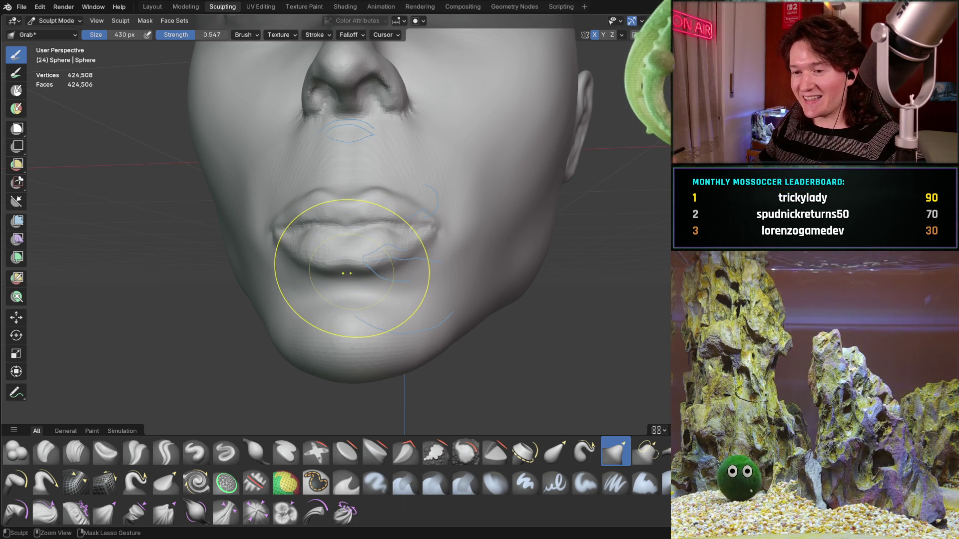
{"action": "left_click_drag", "start_coordinate": [346, 295], "coordinate": [341, 256]}
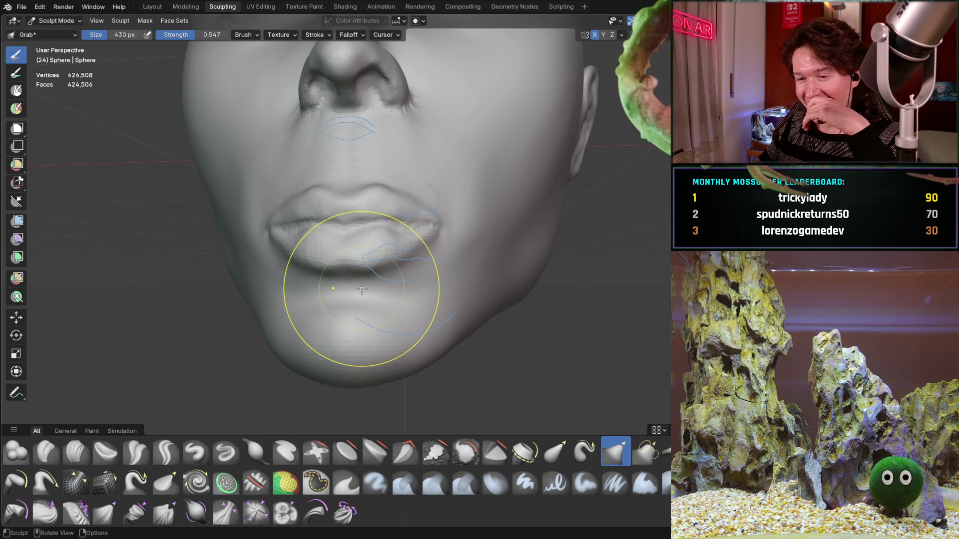
{"action": "mouse_move", "coordinate": [364, 300]}
{"action": "middle_mouse_down"}
{"action": "mouse_move", "coordinate": [413, 302]}
{"action": "mouse_move", "coordinate": [368, 283]}
{"action": "middle_mouse_up"}
{"action": "middle_click_drag", "start_coordinate": [449, 241], "coordinate": [436, 235]}
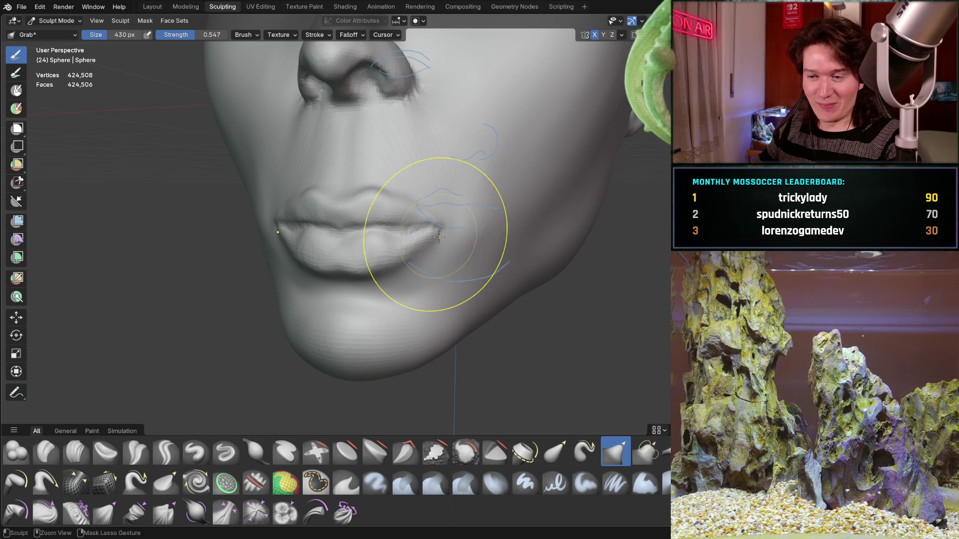
{"action": "scroll", "coordinate": [446, 214], "scroll_direction": "up", "scroll_amount": 2}
{"action": "scroll", "coordinate": [454, 206], "scroll_direction": "up", "scroll_amount": 2}
{"action": "scroll", "coordinate": [442, 255], "scroll_direction": "up", "scroll_amount": 2}
{"action": "scroll", "coordinate": [432, 295], "scroll_direction": "down", "scroll_amount": 2}
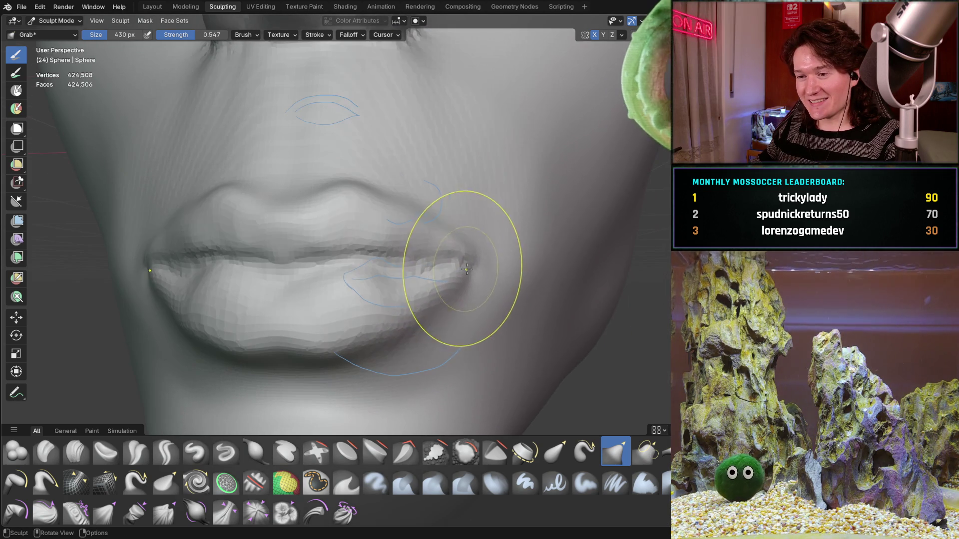
{"action": "scroll", "coordinate": [454, 247], "scroll_direction": "down", "scroll_amount": 2}
{"action": "scroll", "coordinate": [404, 310], "scroll_direction": "down", "scroll_amount": 2}
{"action": "middle_click_drag", "start_coordinate": [404, 310], "coordinate": [417, 252]}
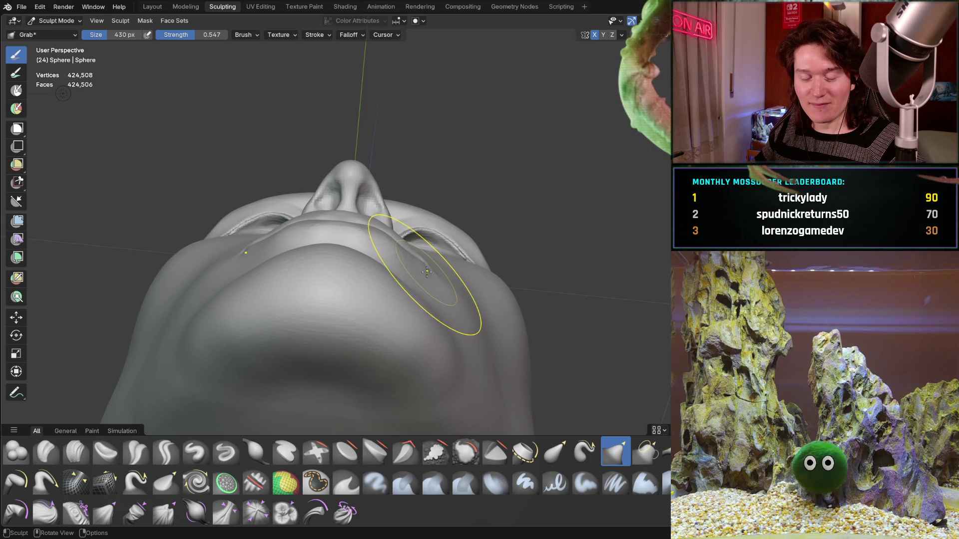
{"action": "mouse_move", "coordinate": [427, 271]}
{"action": "middle_mouse_down"}
{"action": "mouse_move", "coordinate": [425, 295]}
{"action": "mouse_move", "coordinate": [407, 257]}
{"action": "mouse_move", "coordinate": [398, 319]}
{"action": "mouse_move", "coordinate": [433, 257]}
{"action": "mouse_move", "coordinate": [396, 290]}
{"action": "middle_mouse_up"}
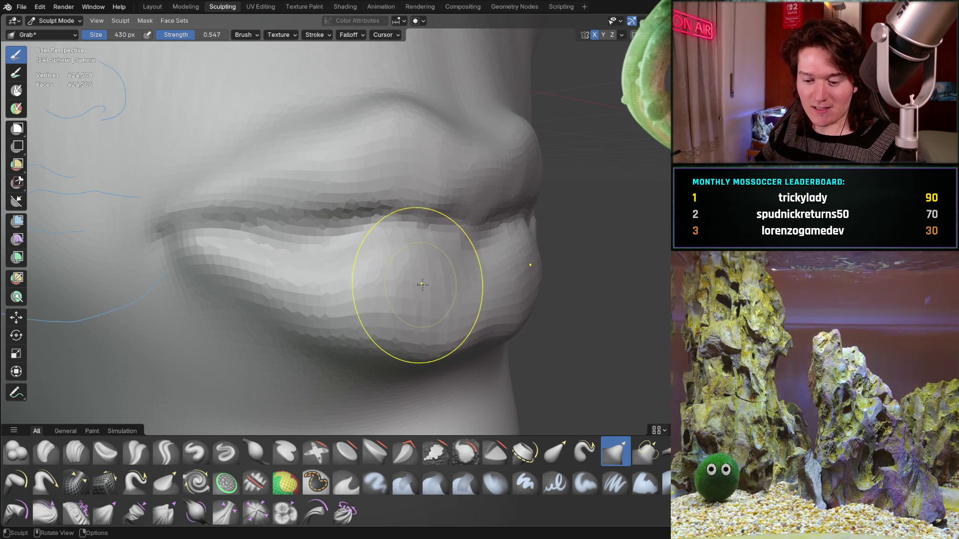
Shrink the brush to 240 px and switch to the Clay Strips brush
{"action": "key", "text": "f"}
{"action": "left_click", "coordinate": [430, 301]}
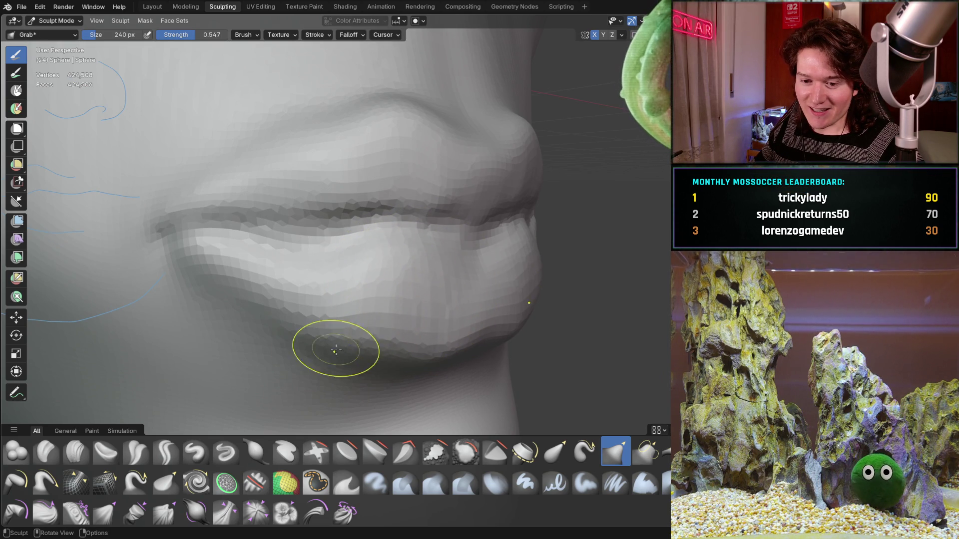
{"action": "left_click", "coordinate": [76, 451]}
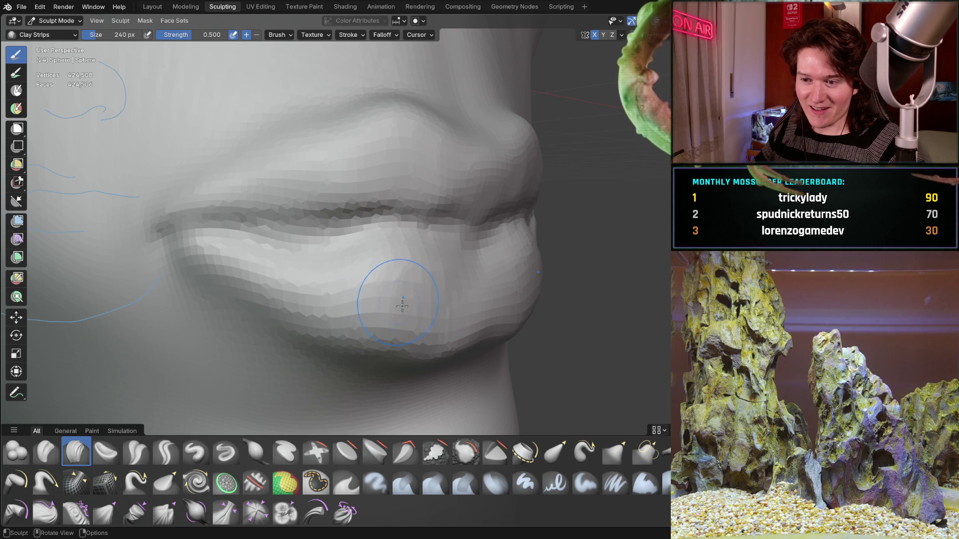
{"action": "scroll", "coordinate": [428, 278], "scroll_direction": "up", "scroll_amount": 2}
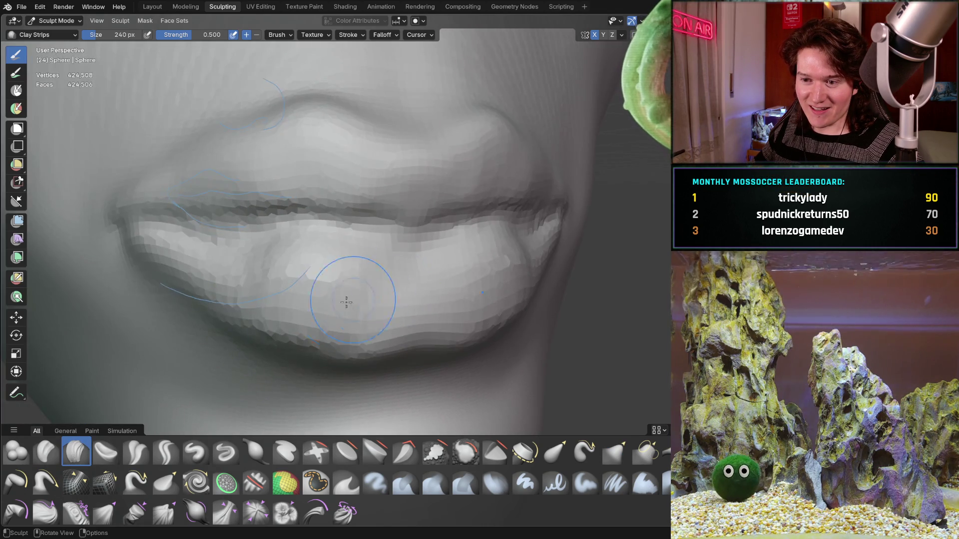
{"action": "scroll", "coordinate": [368, 289], "scroll_direction": "up", "scroll_amount": 2}
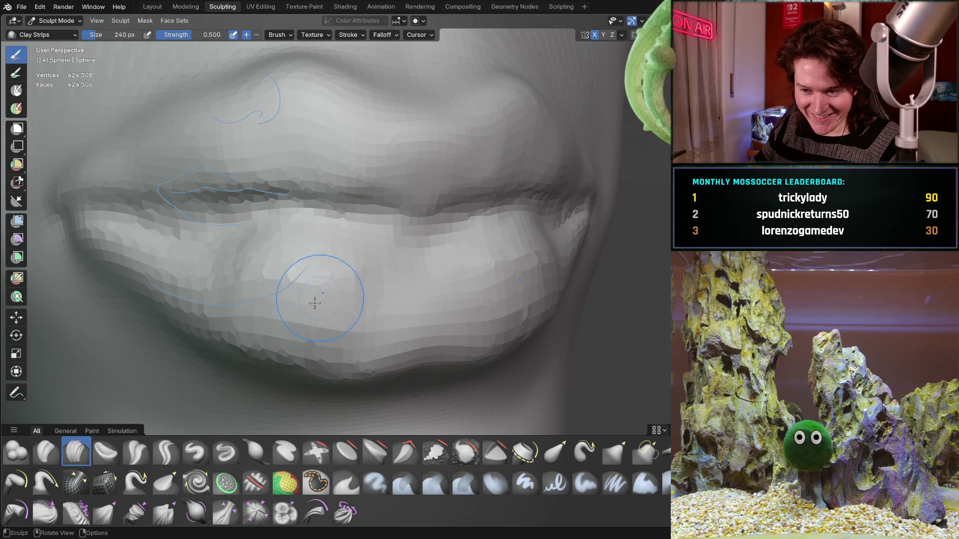
Orbit around the lips and face to inspect them from side, front and right
{"action": "middle_click_drag", "start_coordinate": [285, 308], "coordinate": [449, 308]}
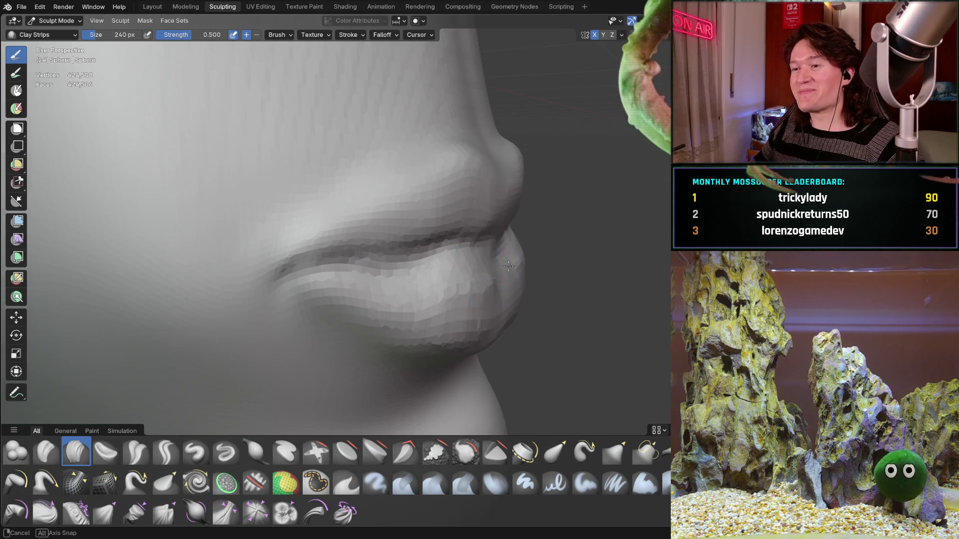
{"action": "middle_click_drag", "start_coordinate": [500, 268], "coordinate": [400, 296]}
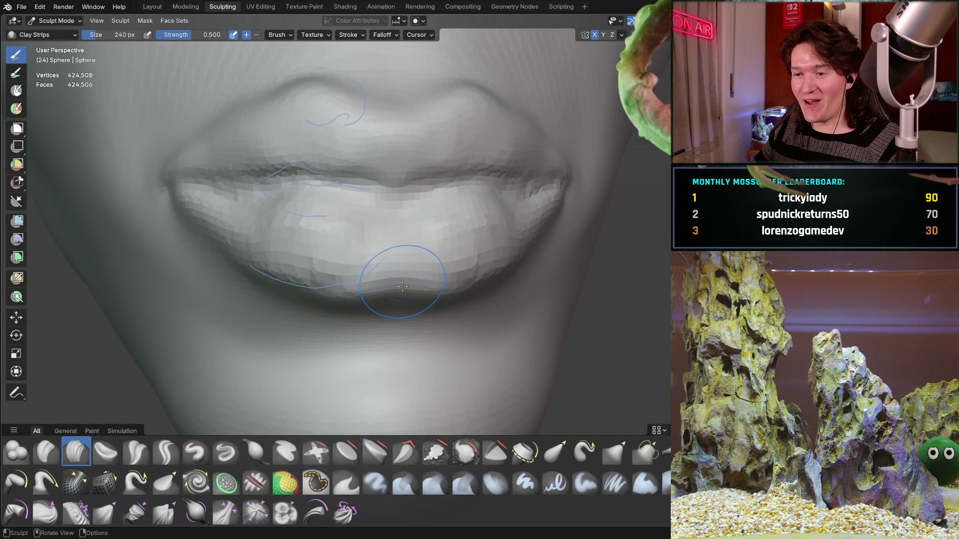
{"action": "scroll", "coordinate": [421, 240], "scroll_direction": "up", "scroll_amount": 3}
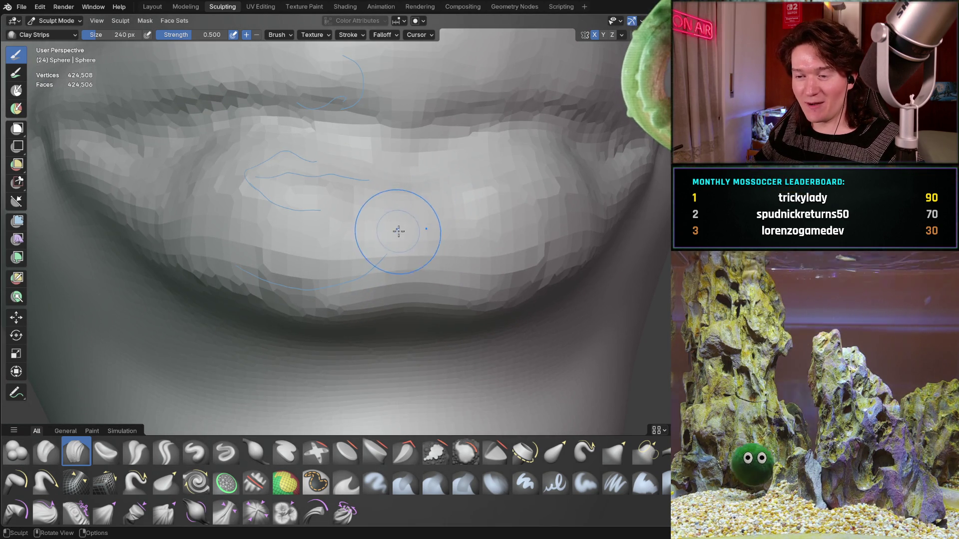
{"action": "mouse_move", "coordinate": [411, 223]}
{"action": "middle_mouse_down"}
{"action": "mouse_move", "coordinate": [433, 295]}
{"action": "mouse_move", "coordinate": [383, 280]}
{"action": "mouse_move", "coordinate": [404, 259]}
{"action": "middle_mouse_up"}
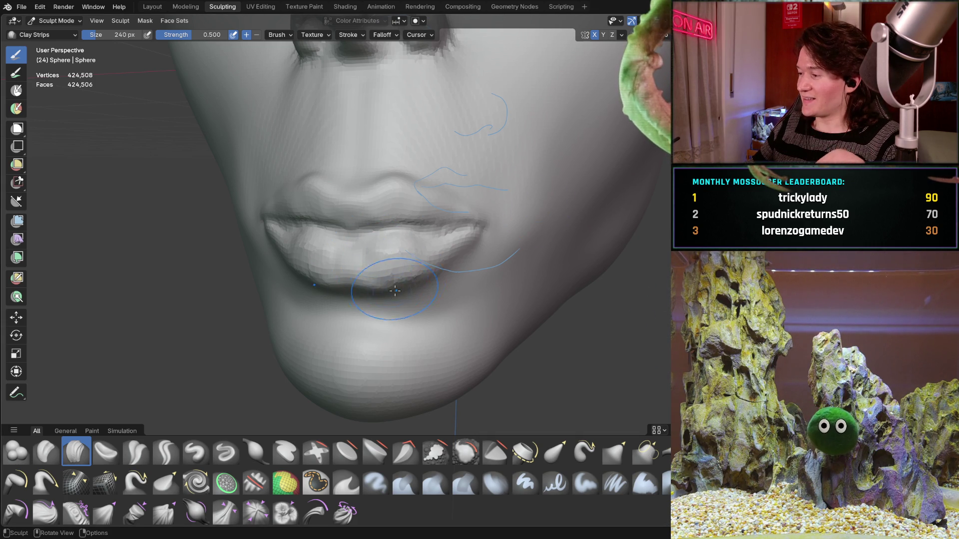
{"action": "mouse_move", "coordinate": [385, 283]}
{"action": "middle_mouse_down"}
{"action": "mouse_move", "coordinate": [405, 280]}
{"action": "mouse_move", "coordinate": [391, 298]}
{"action": "middle_mouse_up"}
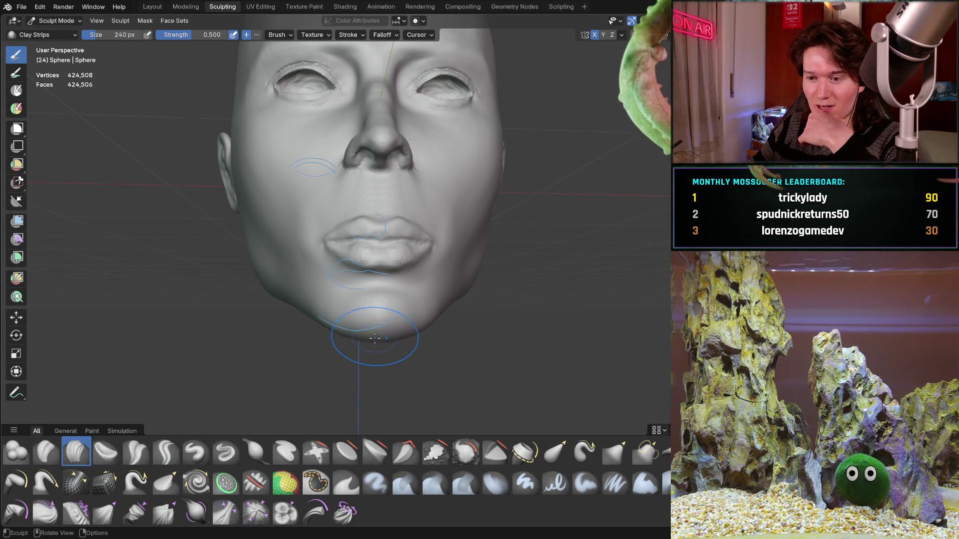
{"action": "mouse_move", "coordinate": [416, 293]}
{"action": "middle_mouse_down"}
{"action": "mouse_move", "coordinate": [484, 226]}
{"action": "mouse_move", "coordinate": [458, 266]}
{"action": "mouse_move", "coordinate": [441, 271]}
{"action": "mouse_move", "coordinate": [449, 240]}
{"action": "middle_mouse_up"}
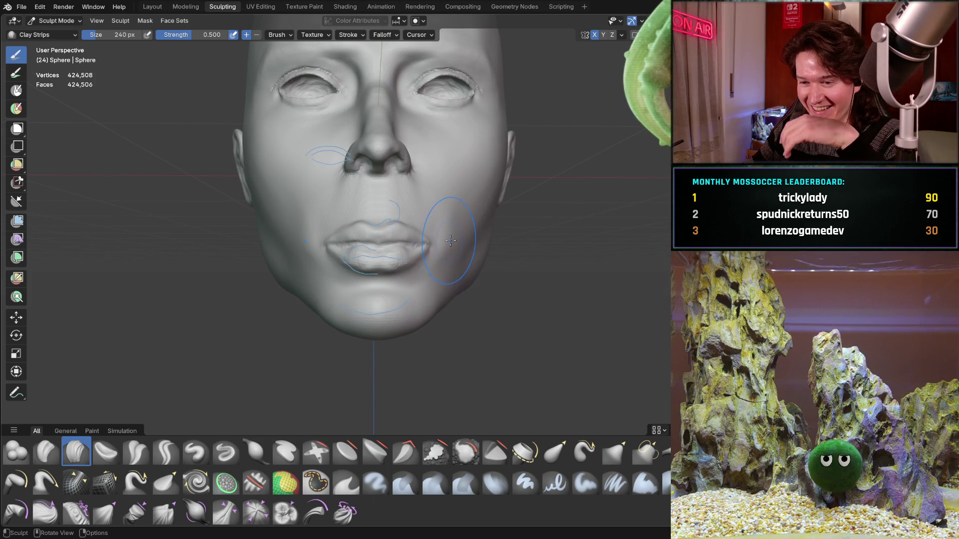
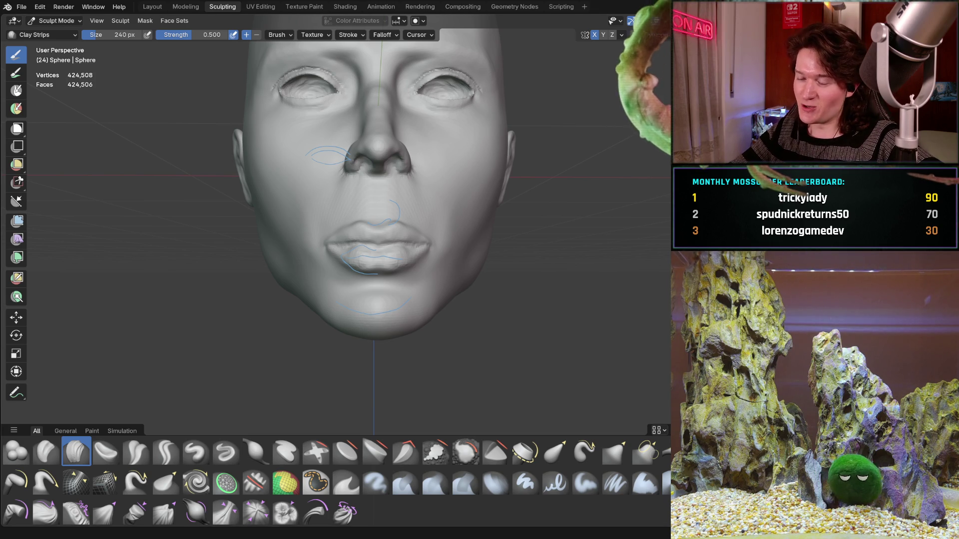
Switch from Blender to the Chrome window with the Arla roast pork recipe
{"action": "key", "text": "alt+Tab"}
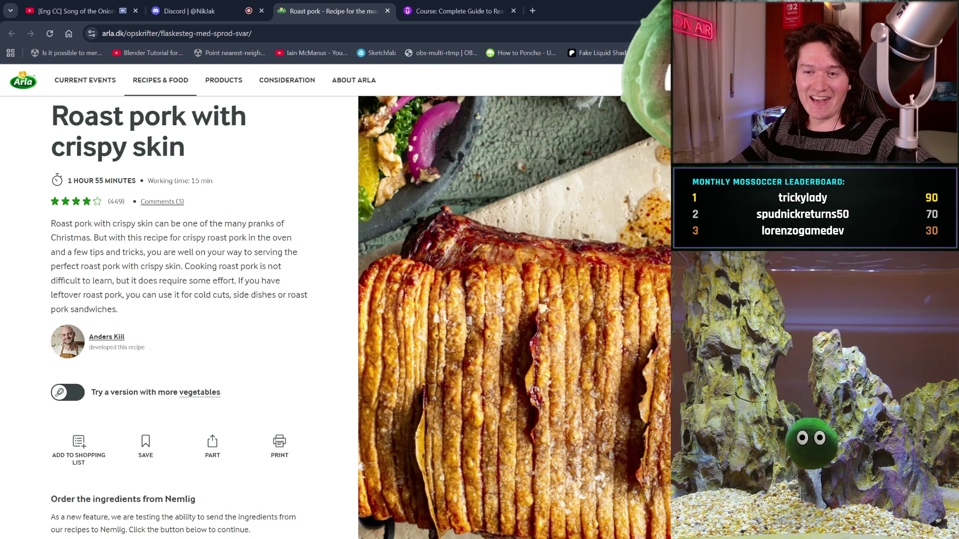
{"action": "scroll", "coordinate": [270, 317], "scroll_direction": "down", "scroll_amount": 1}
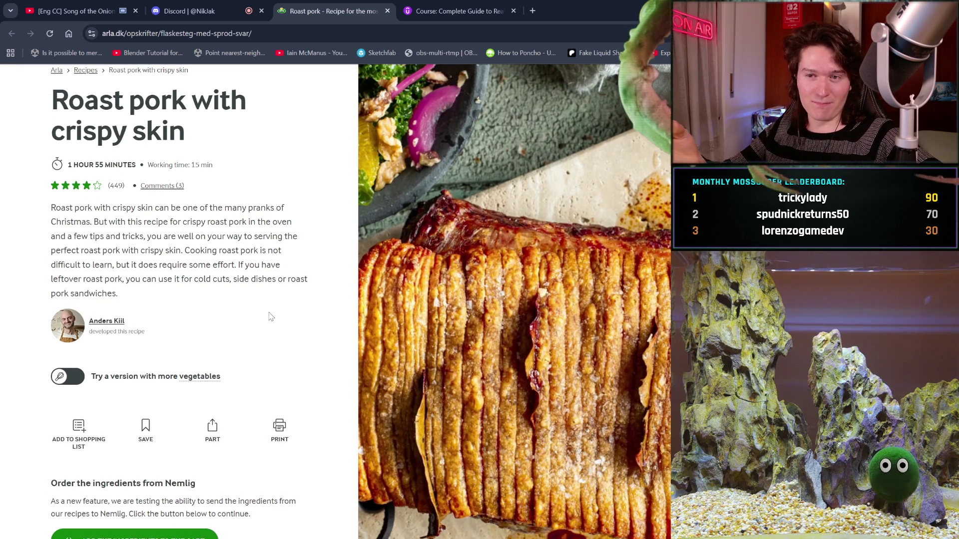
{"action": "scroll", "coordinate": [270, 317], "scroll_direction": "up", "scroll_amount": 1}
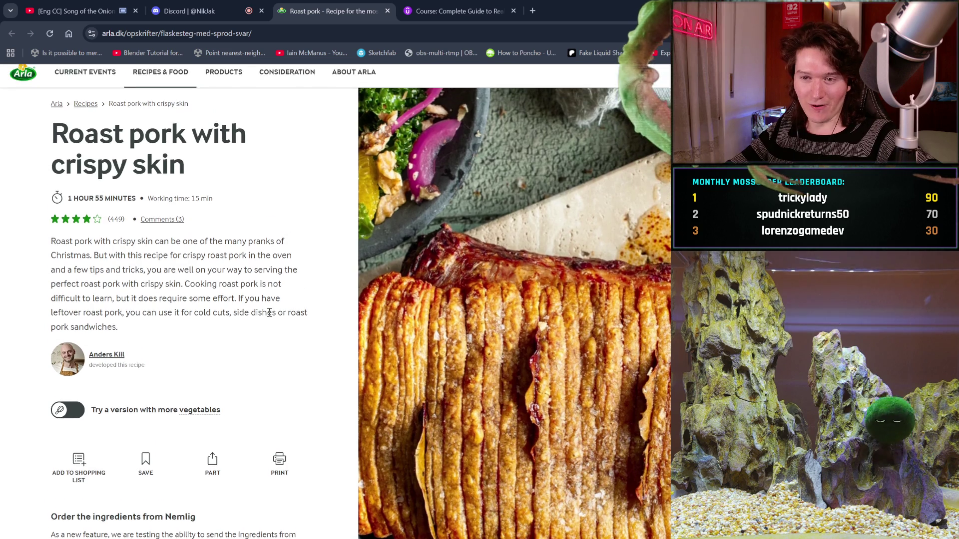
{"action": "scroll", "coordinate": [270, 317], "scroll_direction": "down", "scroll_amount": 2}
{"action": "scroll", "coordinate": [269, 317], "scroll_direction": "down", "scroll_amount": 1}
{"action": "scroll", "coordinate": [270, 317], "scroll_direction": "up", "scroll_amount": 2}
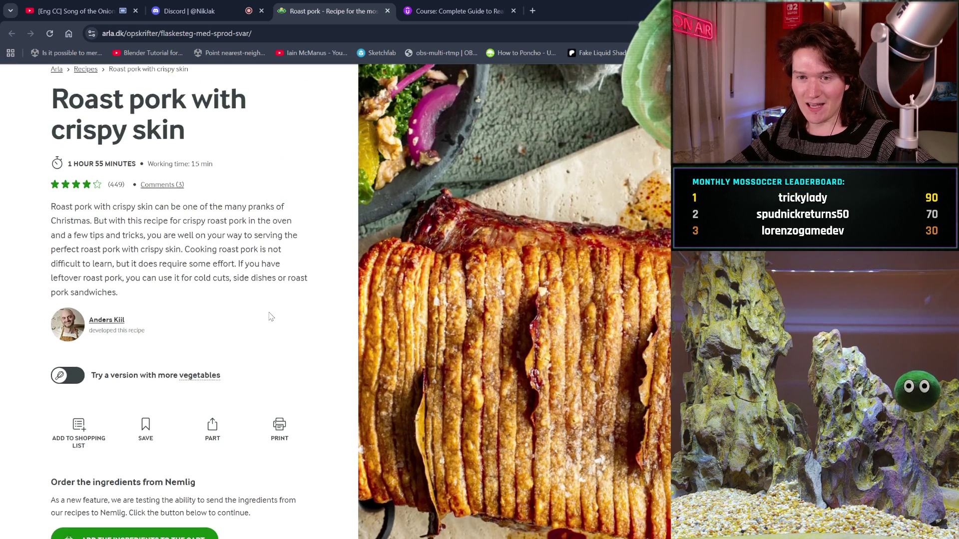
{"action": "scroll", "coordinate": [270, 317], "scroll_direction": "down", "scroll_amount": 1}
{"action": "scroll", "coordinate": [270, 316], "scroll_direction": "up", "scroll_amount": 1}
{"action": "scroll", "coordinate": [269, 317], "scroll_direction": "down", "scroll_amount": 1}
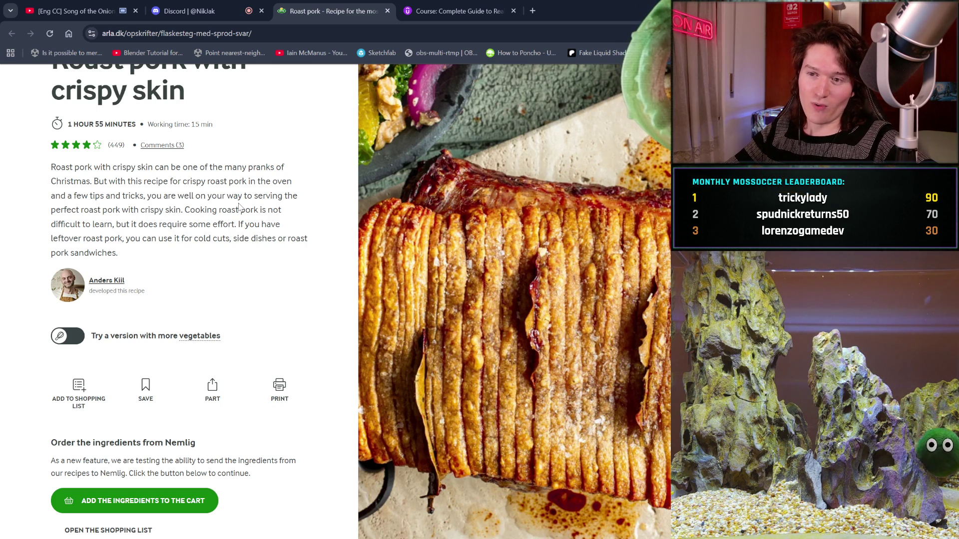
{"action": "scroll", "coordinate": [240, 207], "scroll_direction": "down", "scroll_amount": 1}
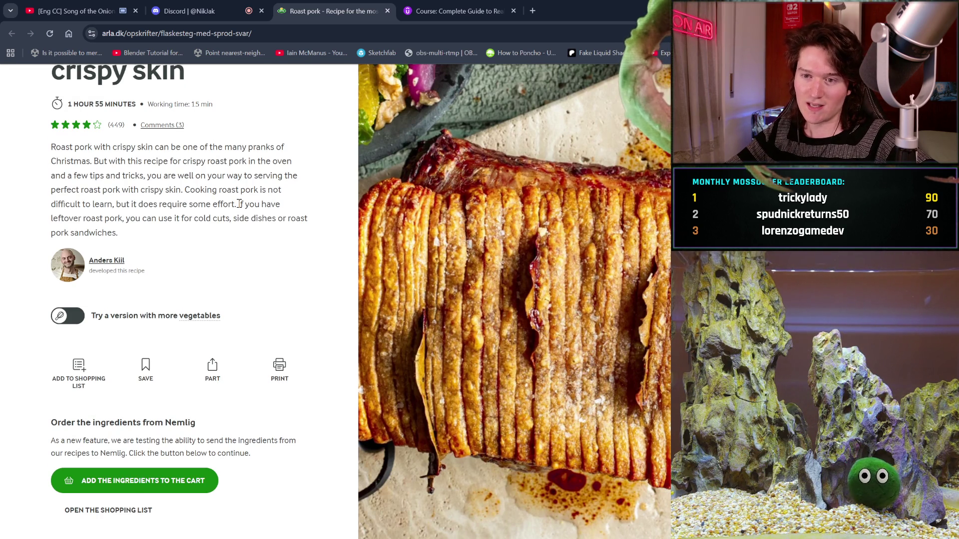
{"action": "scroll", "coordinate": [239, 204], "scroll_direction": "down", "scroll_amount": 2}
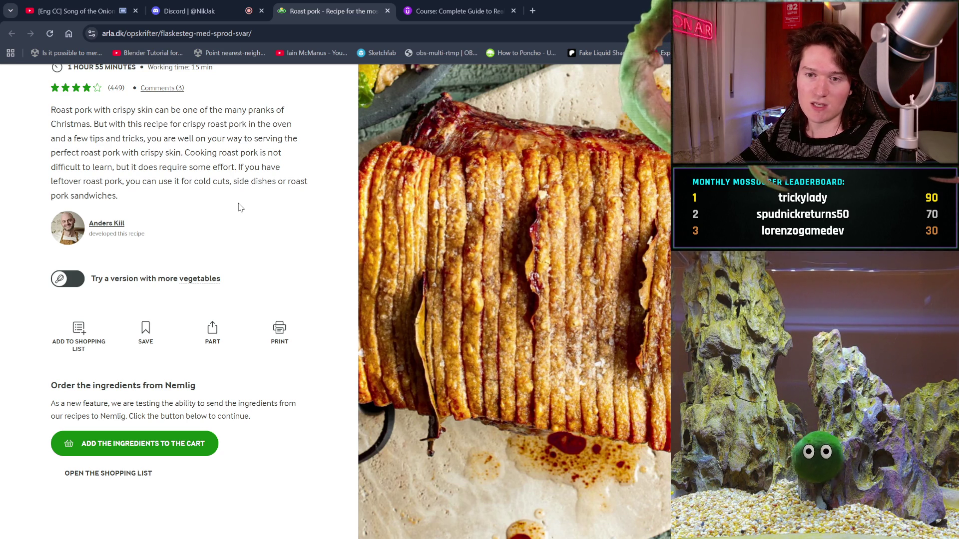
{"action": "scroll", "coordinate": [238, 207], "scroll_direction": "down", "scroll_amount": 1}
{"action": "scroll", "coordinate": [239, 207], "scroll_direction": "down", "scroll_amount": 1}
{"action": "scroll", "coordinate": [239, 206], "scroll_direction": "down", "scroll_amount": 2}
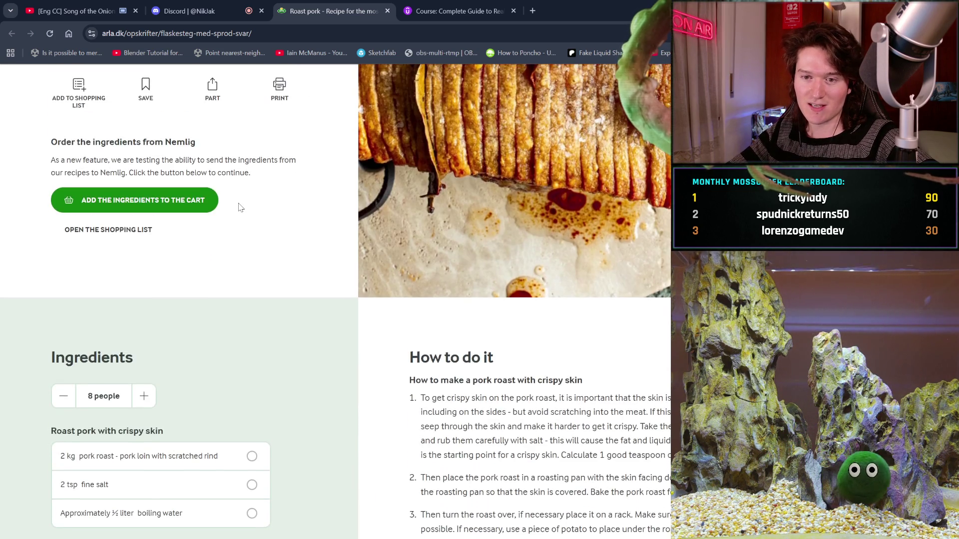
{"action": "scroll", "coordinate": [239, 207], "scroll_direction": "down", "scroll_amount": 1}
{"action": "scroll", "coordinate": [240, 207], "scroll_direction": "down", "scroll_amount": 1}
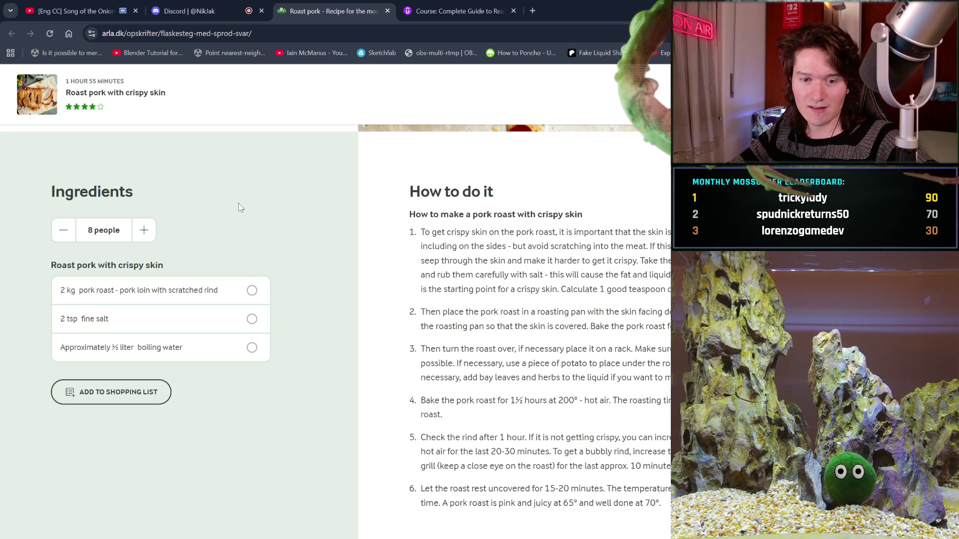
{"action": "scroll", "coordinate": [239, 208], "scroll_direction": "down", "scroll_amount": 1}
{"action": "scroll", "coordinate": [239, 207], "scroll_direction": "down", "scroll_amount": 1}
{"action": "scroll", "coordinate": [238, 207], "scroll_direction": "up", "scroll_amount": 1}
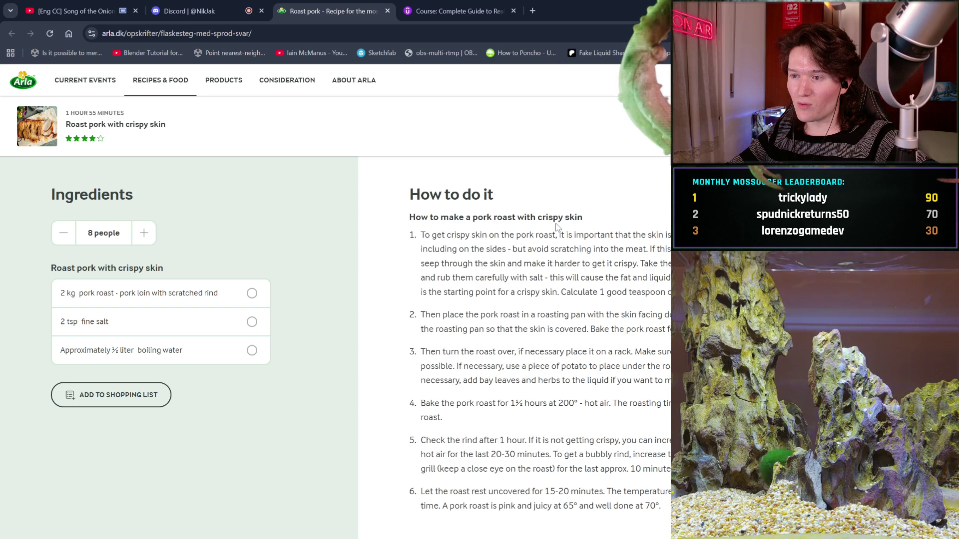
Tick off cooking steps 1 and 2 in the recipe's How to do it list
{"action": "left_click", "coordinate": [635, 242]}
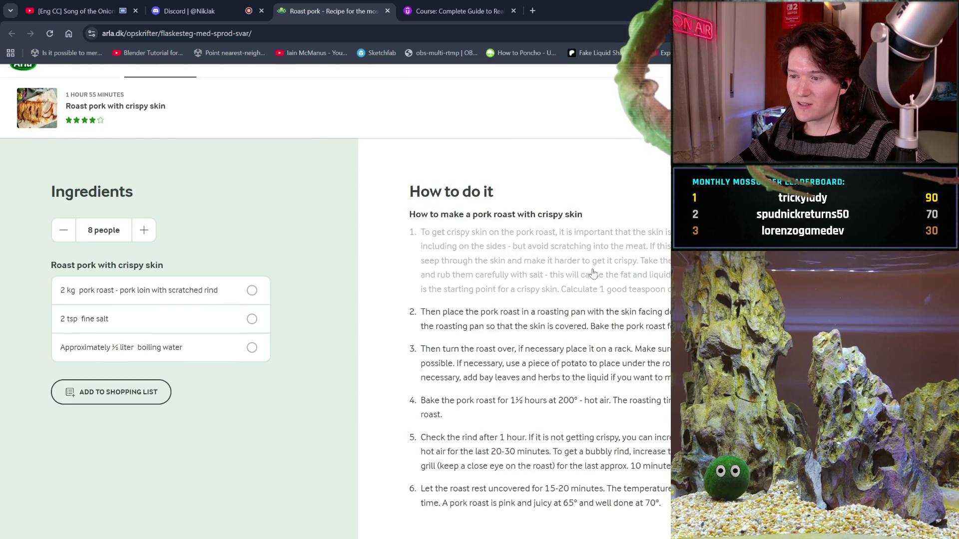
{"action": "left_click", "coordinate": [592, 274]}
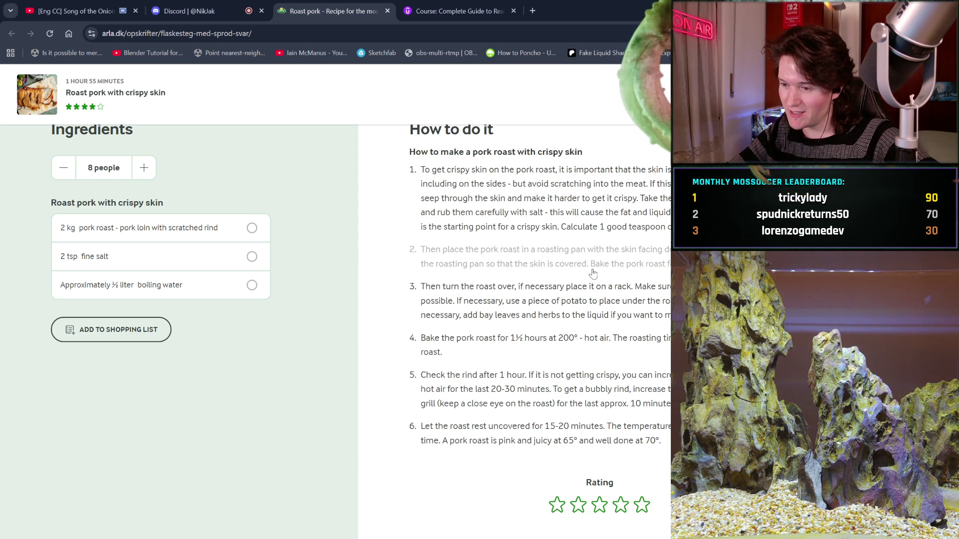
{"action": "scroll", "coordinate": [593, 275], "scroll_direction": "down", "scroll_amount": 1}
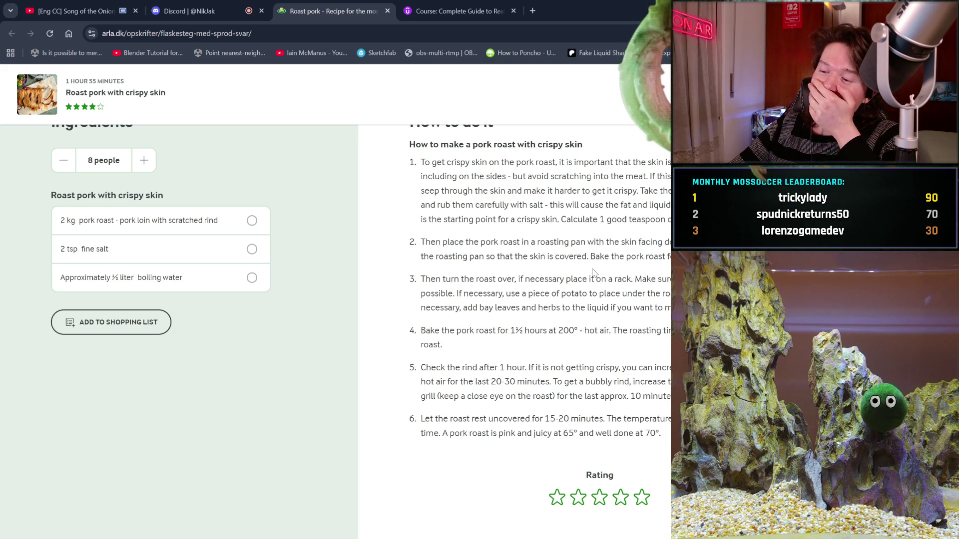
{"action": "scroll", "coordinate": [593, 273], "scroll_direction": "down", "scroll_amount": 1}
{"action": "scroll", "coordinate": [594, 273], "scroll_direction": "down", "scroll_amount": 2}
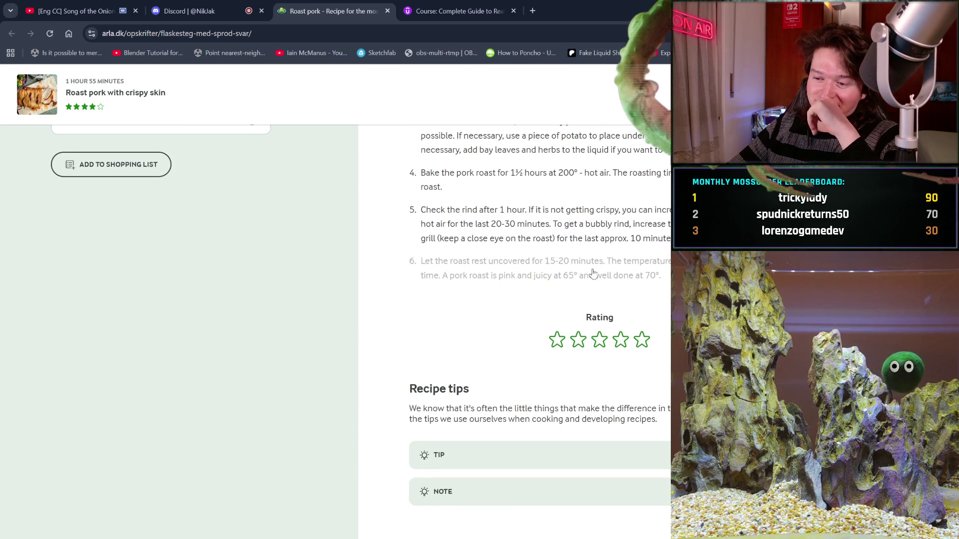
{"action": "scroll", "coordinate": [593, 273], "scroll_direction": "down", "scroll_amount": 1}
{"action": "scroll", "coordinate": [594, 273], "scroll_direction": "down", "scroll_amount": 1}
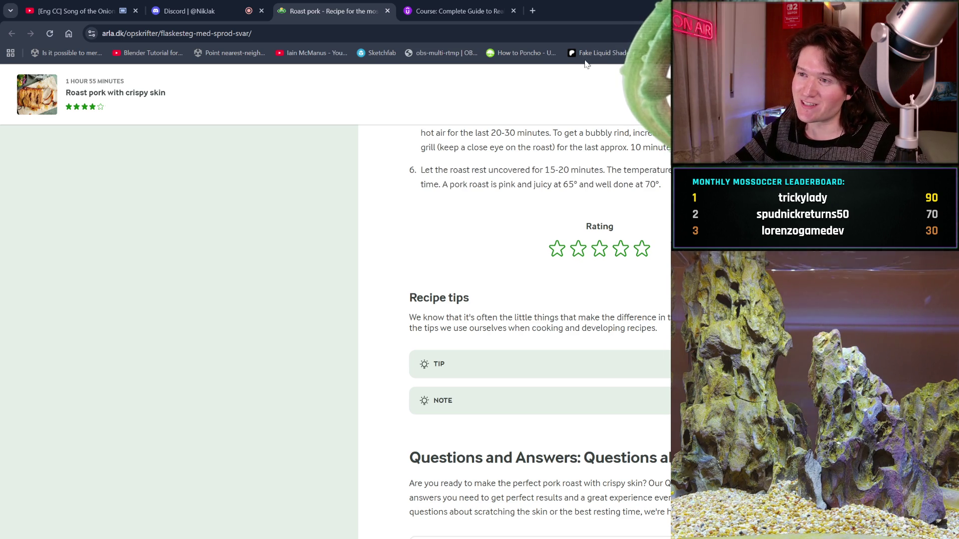
Search Google for pork scratchings and show the image results
{"action": "left_click", "coordinate": [532, 11]}
{"action": "type", "text": "POR"}
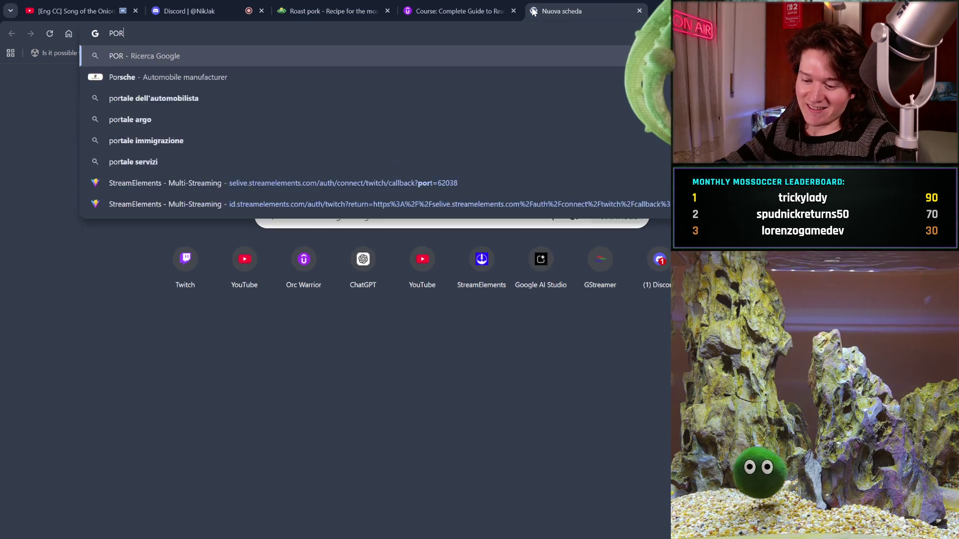
{"action": "type", "text": "K SCRAT"}
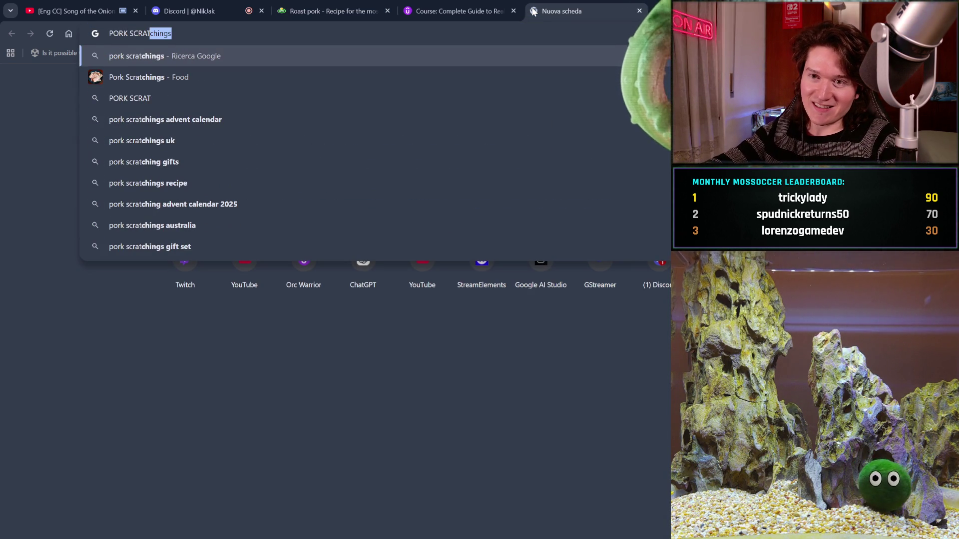
{"action": "key", "text": "Return"}
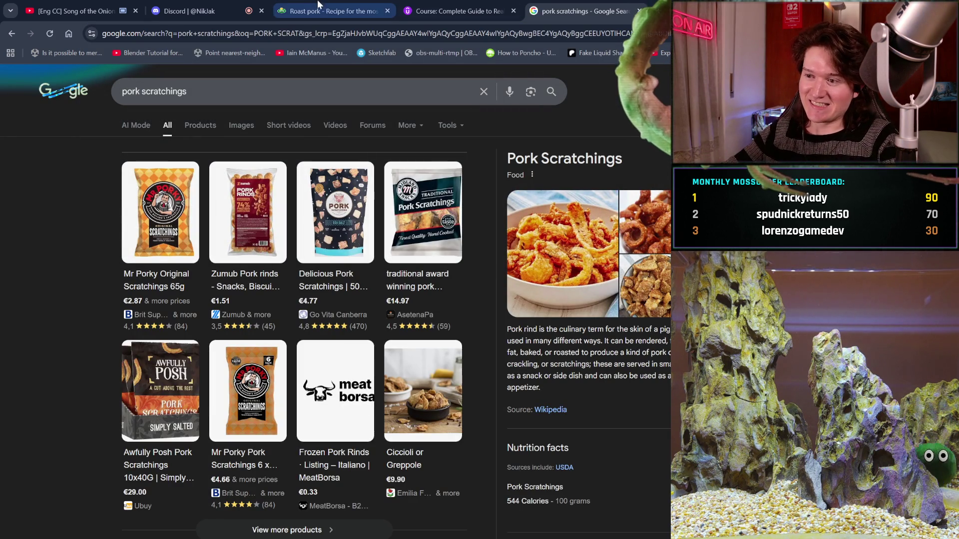
{"action": "left_click", "coordinate": [237, 129]}
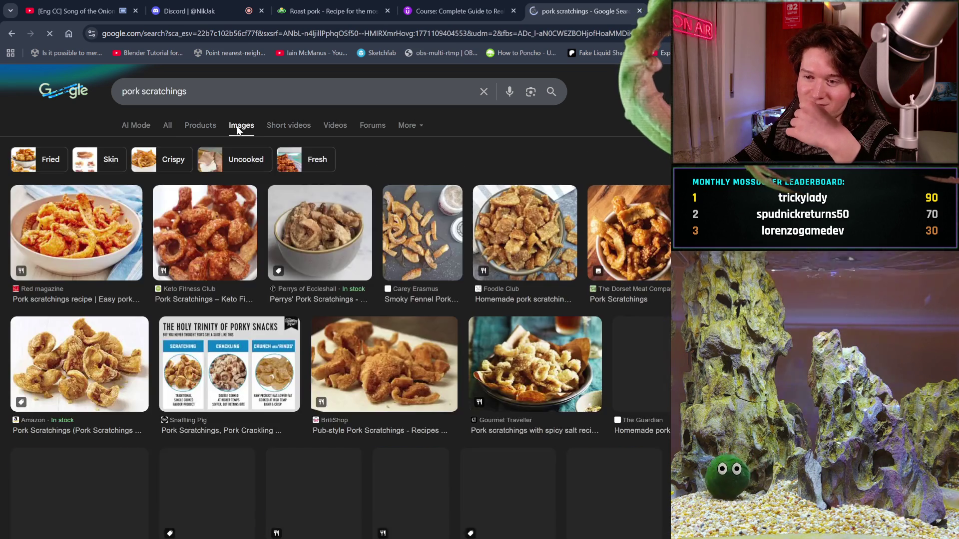
{"action": "scroll", "coordinate": [279, 301], "scroll_direction": "down", "scroll_amount": 2}
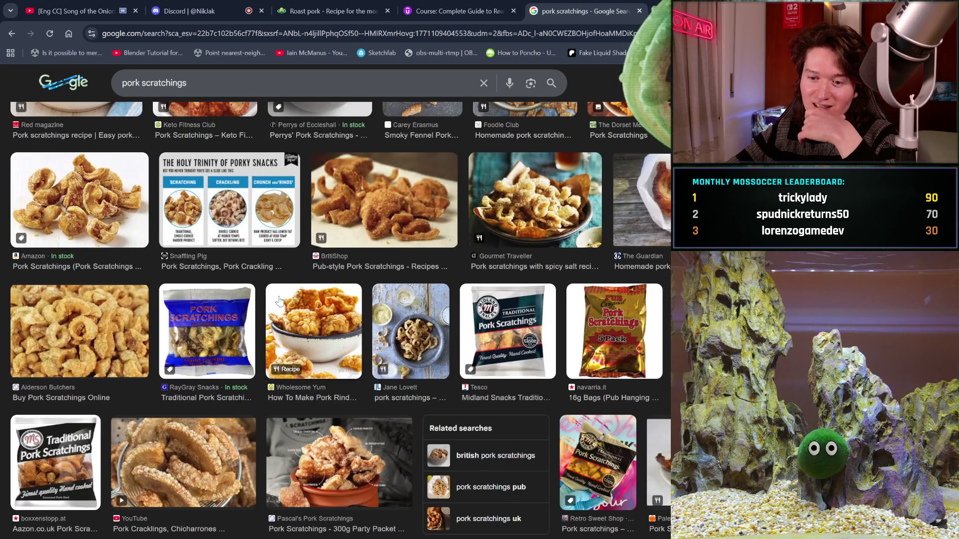
{"action": "scroll", "coordinate": [279, 301], "scroll_direction": "down", "scroll_amount": 2}
{"action": "scroll", "coordinate": [278, 301], "scroll_direction": "down", "scroll_amount": 2}
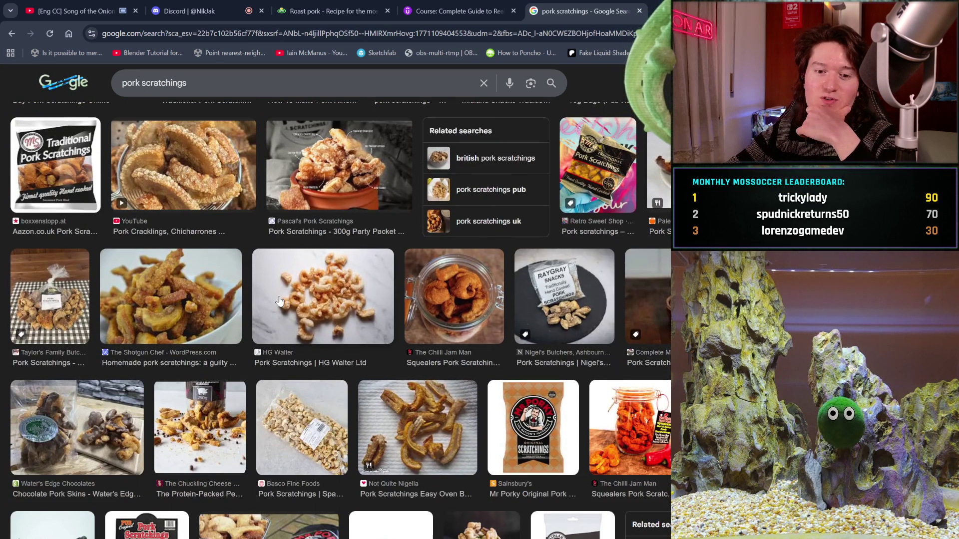
{"action": "scroll", "coordinate": [279, 301], "scroll_direction": "up", "scroll_amount": 2}
{"action": "scroll", "coordinate": [279, 301], "scroll_direction": "up", "scroll_amount": 2}
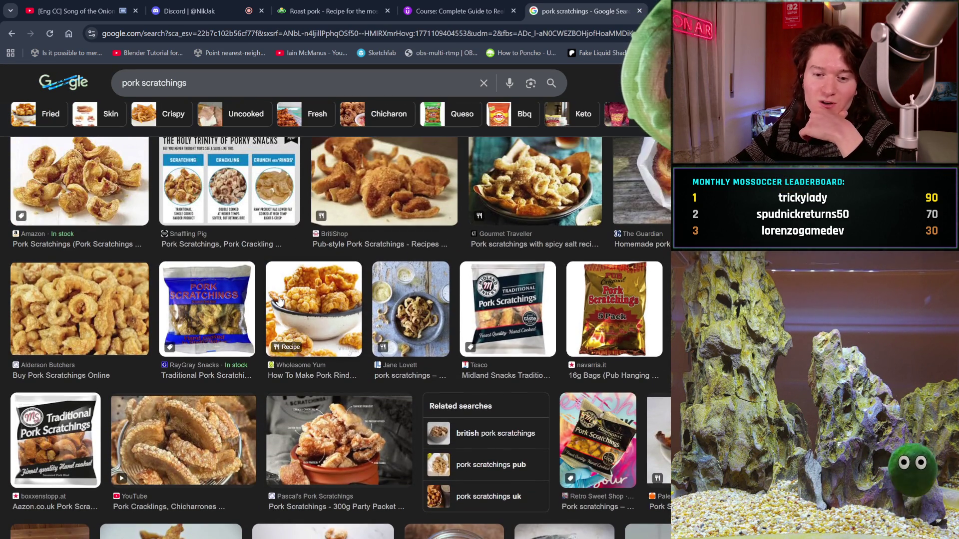
{"action": "scroll", "coordinate": [279, 301], "scroll_direction": "up", "scroll_amount": 1}
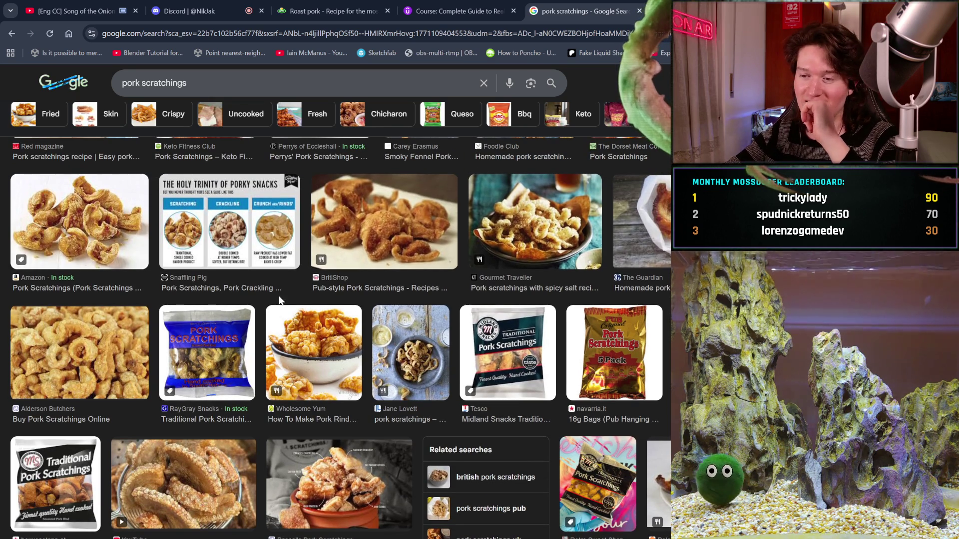
{"action": "scroll", "coordinate": [280, 300], "scroll_direction": "down", "scroll_amount": 1}
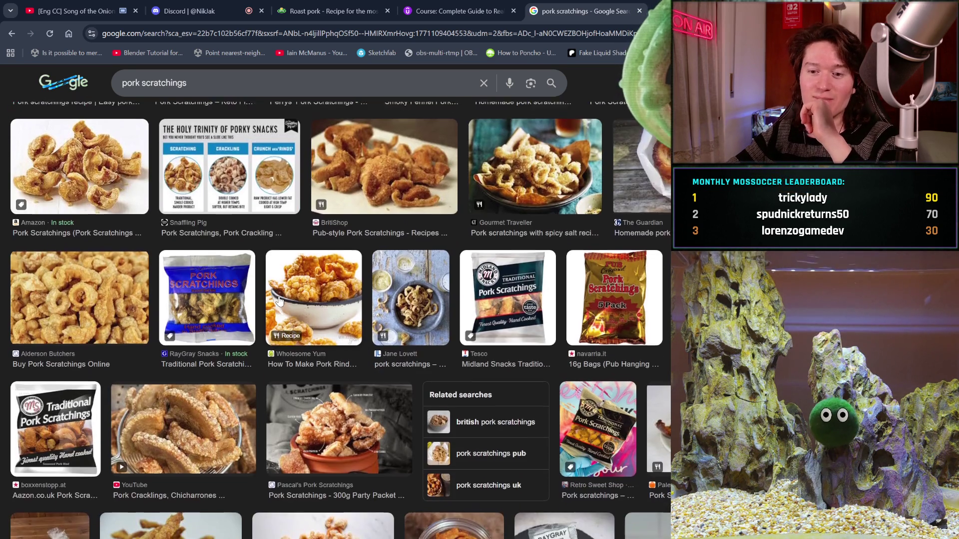
{"action": "scroll", "coordinate": [279, 300], "scroll_direction": "up", "scroll_amount": 3}
{"action": "scroll", "coordinate": [280, 300], "scroll_direction": "up", "scroll_amount": 1}
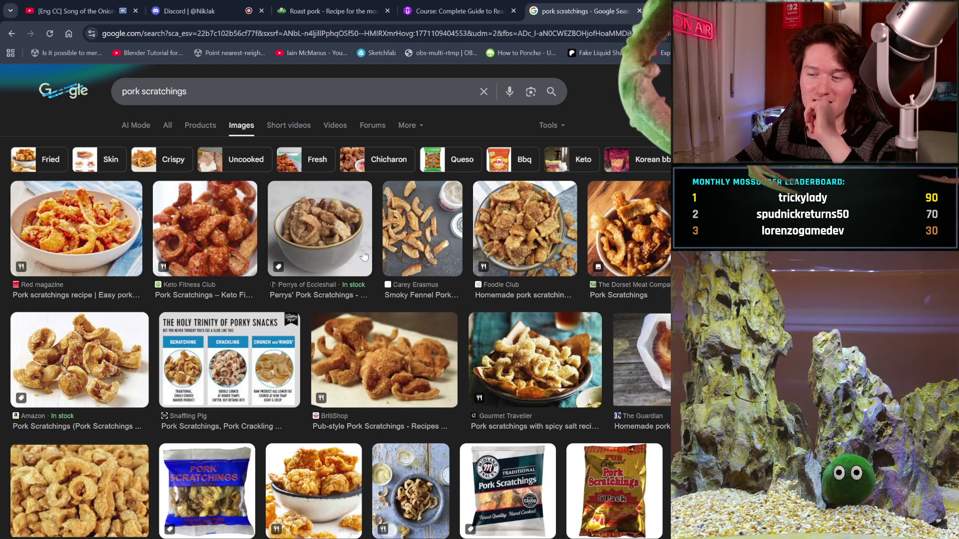
Restore and re-maximize the Chrome window, then open a blank new tab
{"action": "key", "text": "super+Down"}
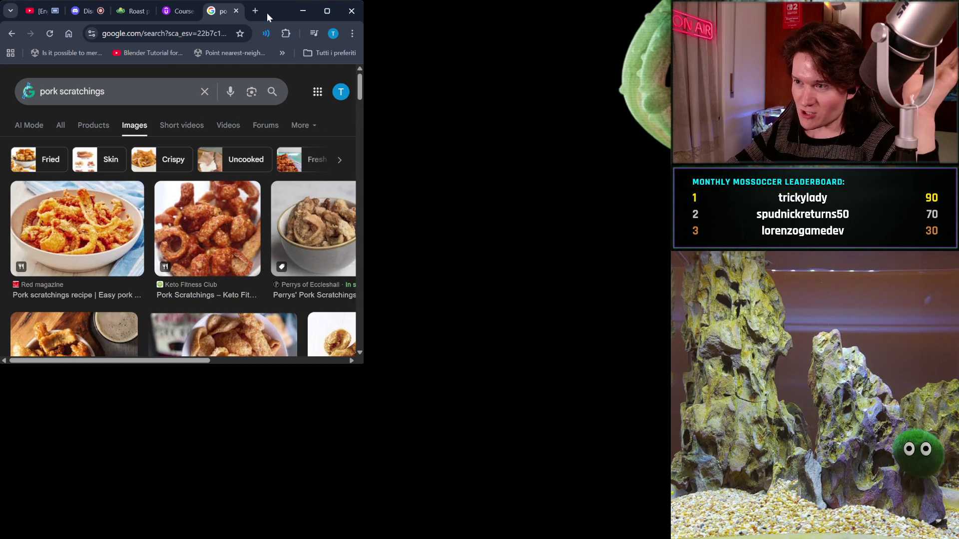
{"action": "left_click", "coordinate": [326, 11]}
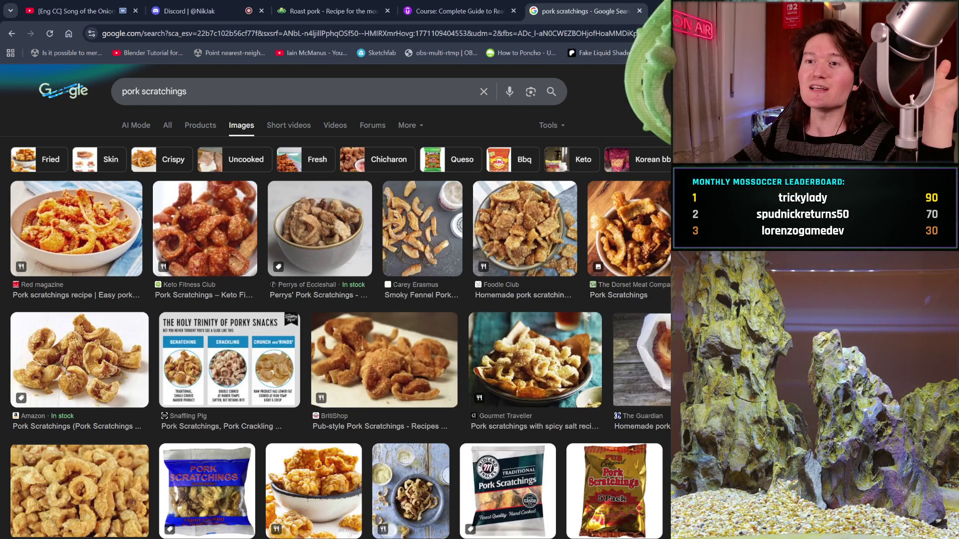
{"action": "key", "text": "ctrl+t"}
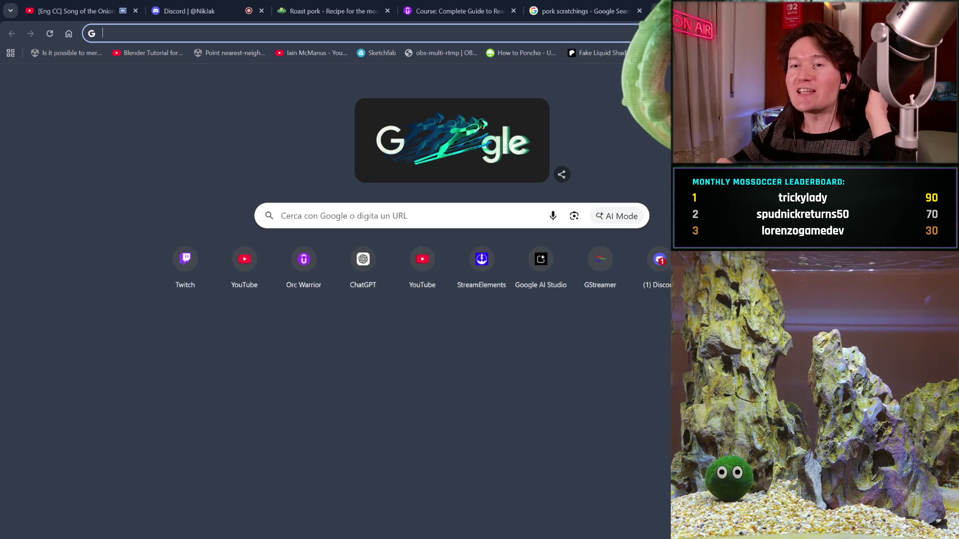
{"action": "type", "text": "TORT"}
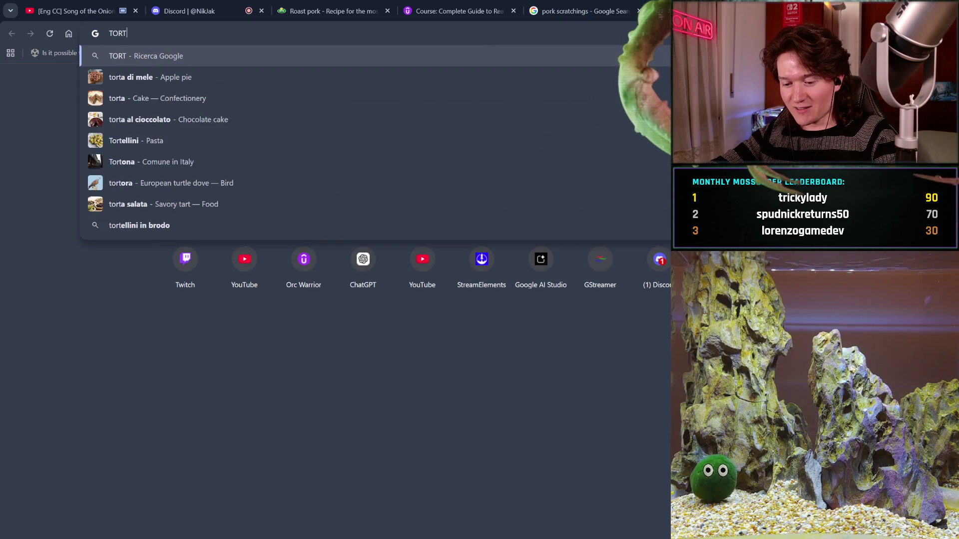
{"action": "type", "text": "ELLINI AL "}
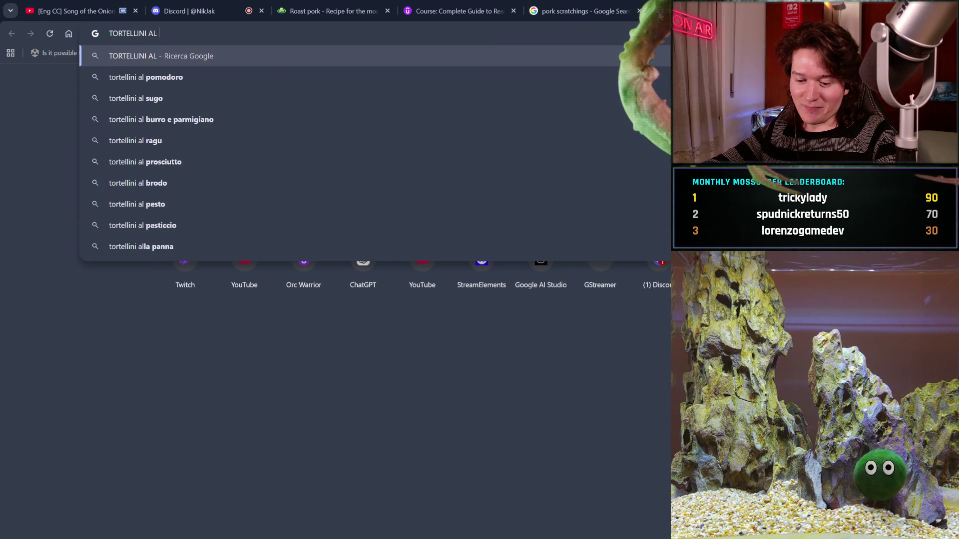
{"action": "type", "text": "BRODO"}
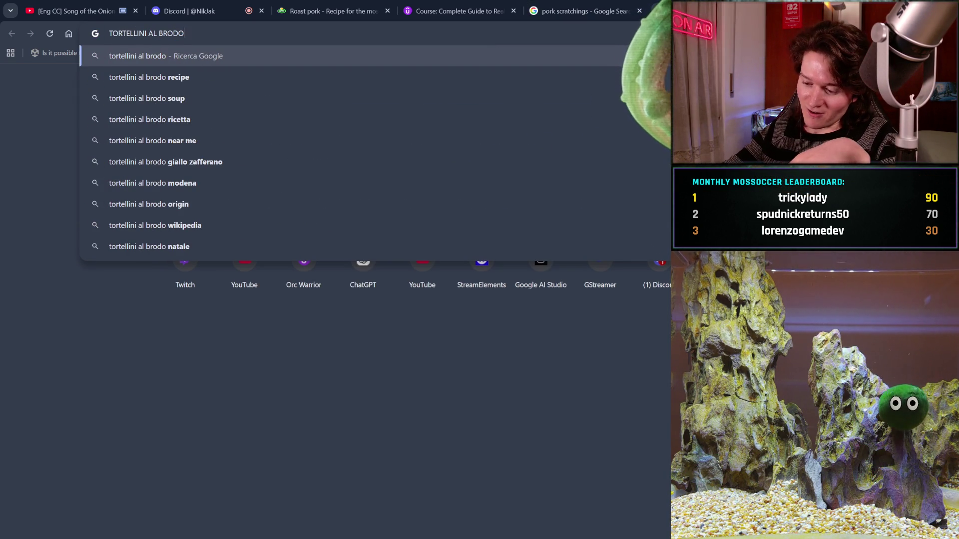
Search 'tortellini al brodo', open the GialloZafferano recipe and dismiss its adblock notice
{"action": "key", "text": "Return"}
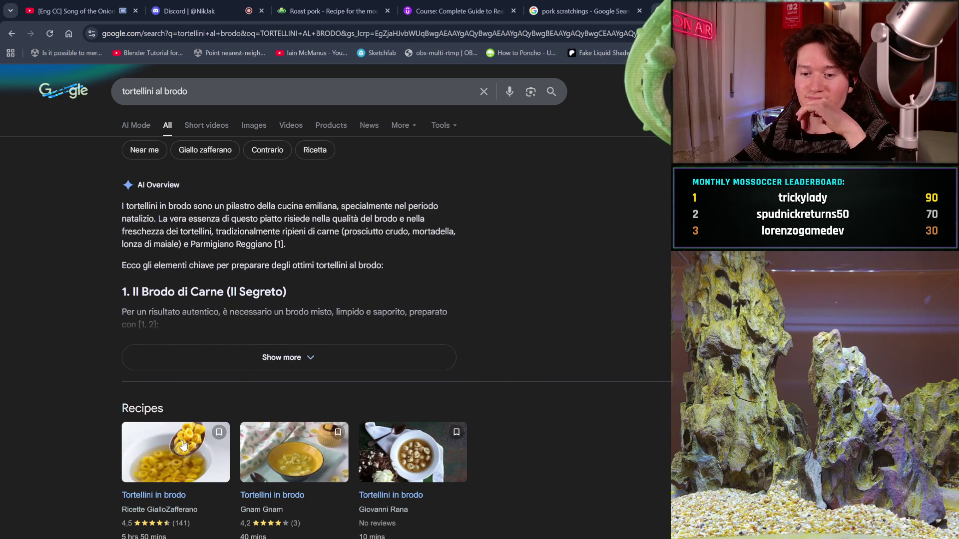
{"action": "left_click", "coordinate": [165, 495]}
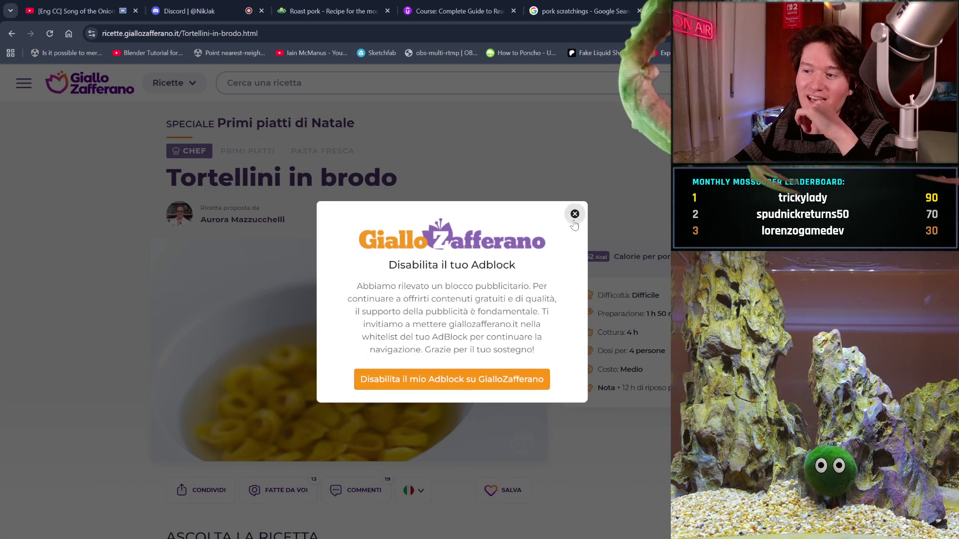
{"action": "left_click", "coordinate": [574, 214]}
{"action": "scroll", "coordinate": [474, 363], "scroll_direction": "down", "scroll_amount": 2}
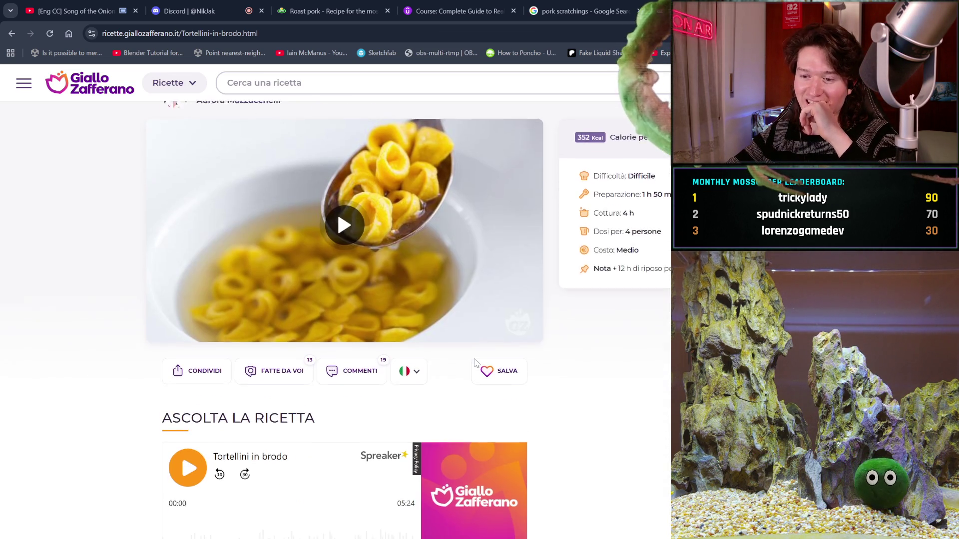
{"action": "scroll", "coordinate": [475, 364], "scroll_direction": "down", "scroll_amount": 1}
{"action": "scroll", "coordinate": [474, 364], "scroll_direction": "down", "scroll_amount": 2}
{"action": "scroll", "coordinate": [475, 364], "scroll_direction": "down", "scroll_amount": 2}
{"action": "scroll", "coordinate": [475, 360], "scroll_direction": "down", "scroll_amount": 1}
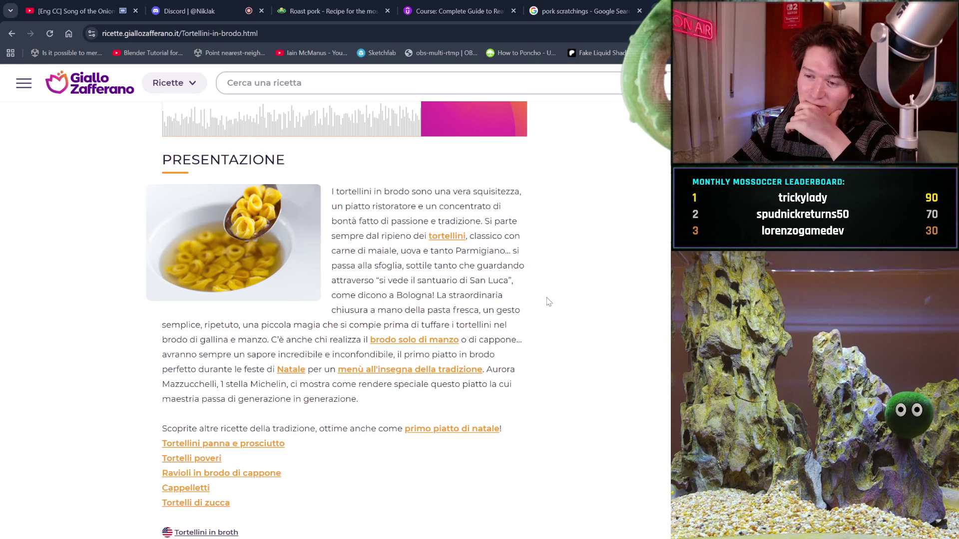
{"action": "scroll", "coordinate": [544, 303], "scroll_direction": "down", "scroll_amount": 1}
{"action": "scroll", "coordinate": [545, 303], "scroll_direction": "down", "scroll_amount": 1}
{"action": "scroll", "coordinate": [546, 303], "scroll_direction": "down", "scroll_amount": 1}
{"action": "scroll", "coordinate": [548, 302], "scroll_direction": "down", "scroll_amount": 2}
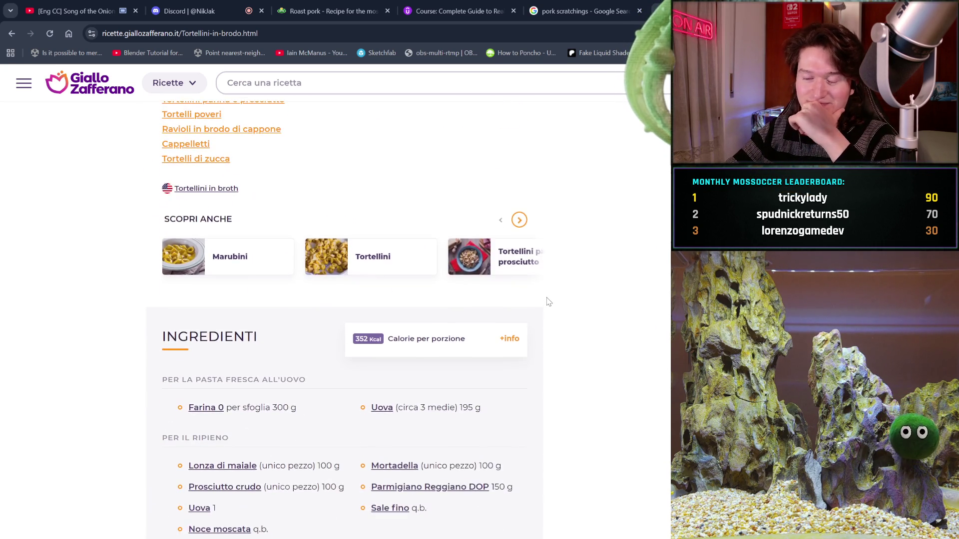
{"action": "scroll", "coordinate": [548, 302], "scroll_direction": "down", "scroll_amount": 1}
{"action": "scroll", "coordinate": [548, 303], "scroll_direction": "down", "scroll_amount": 1}
{"action": "scroll", "coordinate": [548, 302], "scroll_direction": "down", "scroll_amount": 1}
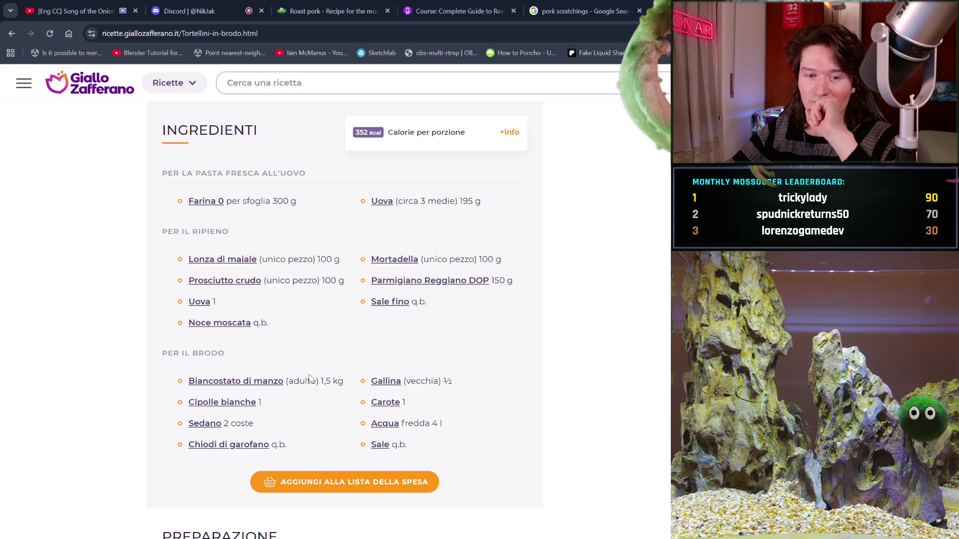
{"action": "scroll", "coordinate": [309, 379], "scroll_direction": "down", "scroll_amount": 1}
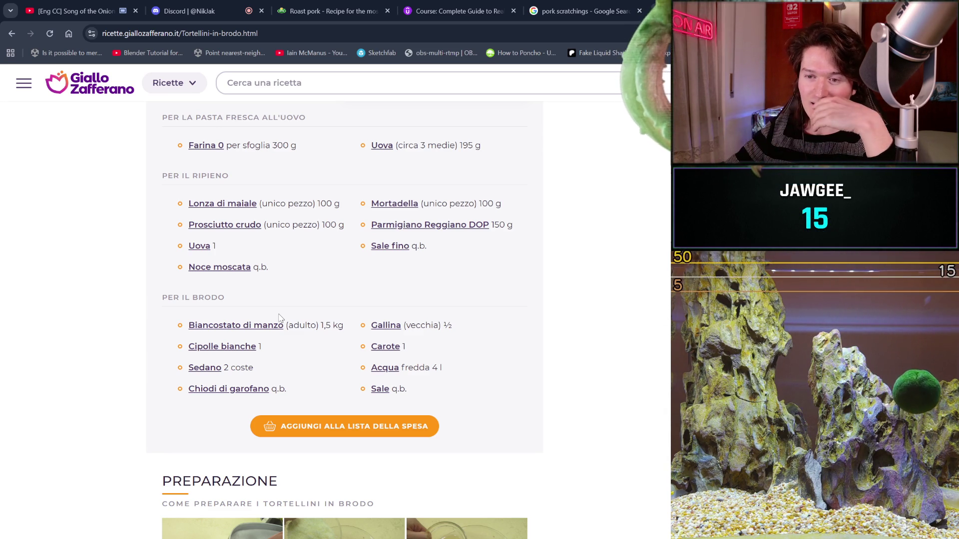
{"action": "scroll", "coordinate": [279, 318], "scroll_direction": "down", "scroll_amount": 1}
{"action": "scroll", "coordinate": [279, 318], "scroll_direction": "down", "scroll_amount": 2}
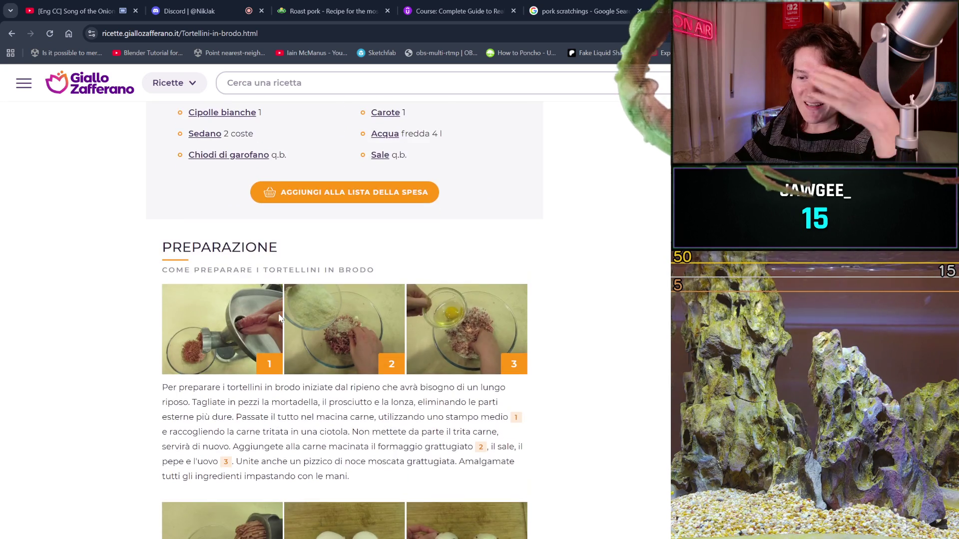
{"action": "scroll", "coordinate": [279, 318], "scroll_direction": "down", "scroll_amount": 2}
{"action": "scroll", "coordinate": [278, 318], "scroll_direction": "down", "scroll_amount": 2}
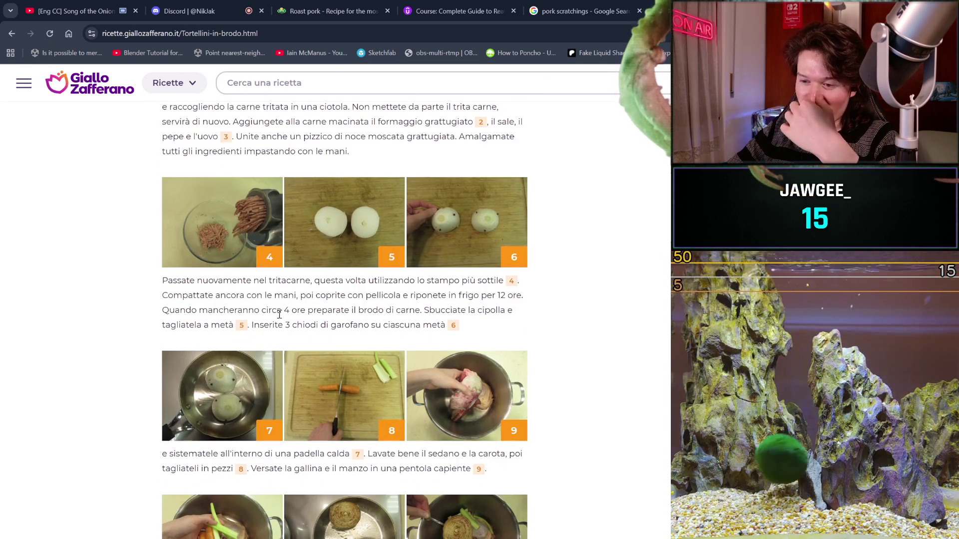
{"action": "scroll", "coordinate": [278, 315], "scroll_direction": "down", "scroll_amount": 2}
{"action": "scroll", "coordinate": [279, 315], "scroll_direction": "down", "scroll_amount": 1}
{"action": "scroll", "coordinate": [279, 315], "scroll_direction": "down", "scroll_amount": 3}
{"action": "scroll", "coordinate": [279, 318], "scroll_direction": "down", "scroll_amount": 3}
{"action": "scroll", "coordinate": [279, 318], "scroll_direction": "down", "scroll_amount": 1}
{"action": "scroll", "coordinate": [279, 317], "scroll_direction": "down", "scroll_amount": 2}
{"action": "scroll", "coordinate": [279, 318], "scroll_direction": "down", "scroll_amount": 2}
{"action": "scroll", "coordinate": [279, 319], "scroll_direction": "down", "scroll_amount": 1}
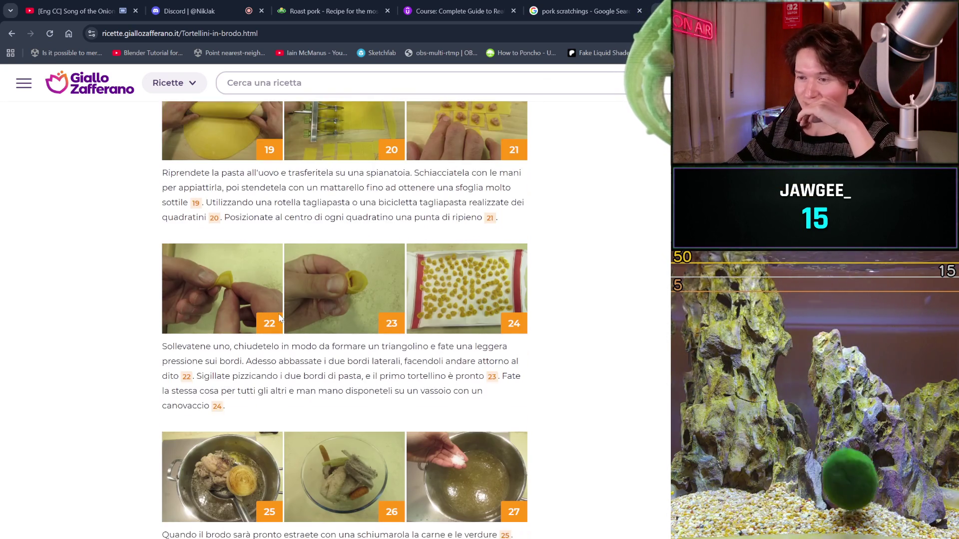
{"action": "scroll", "coordinate": [279, 318], "scroll_direction": "down", "scroll_amount": 1}
{"action": "scroll", "coordinate": [279, 318], "scroll_direction": "down", "scroll_amount": 1}
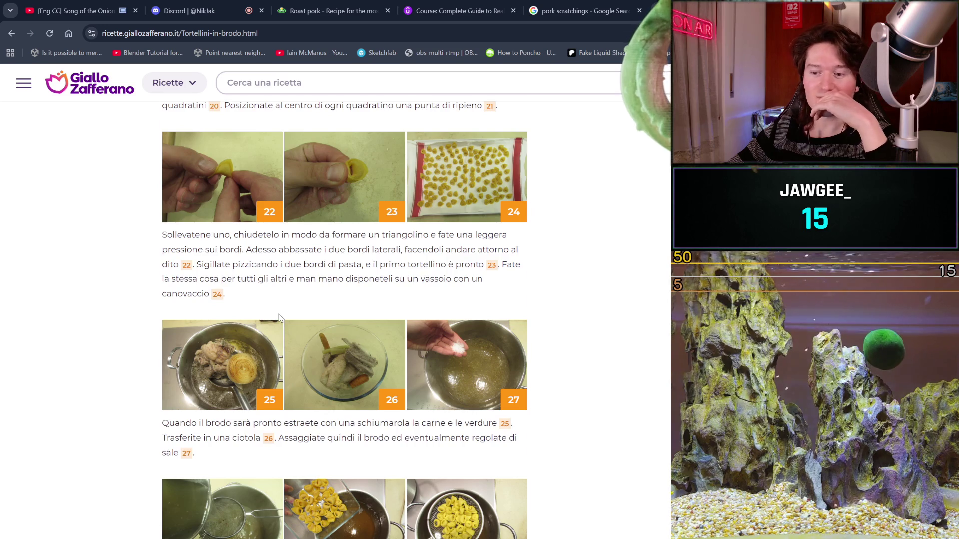
{"action": "scroll", "coordinate": [279, 318], "scroll_direction": "down", "scroll_amount": 1}
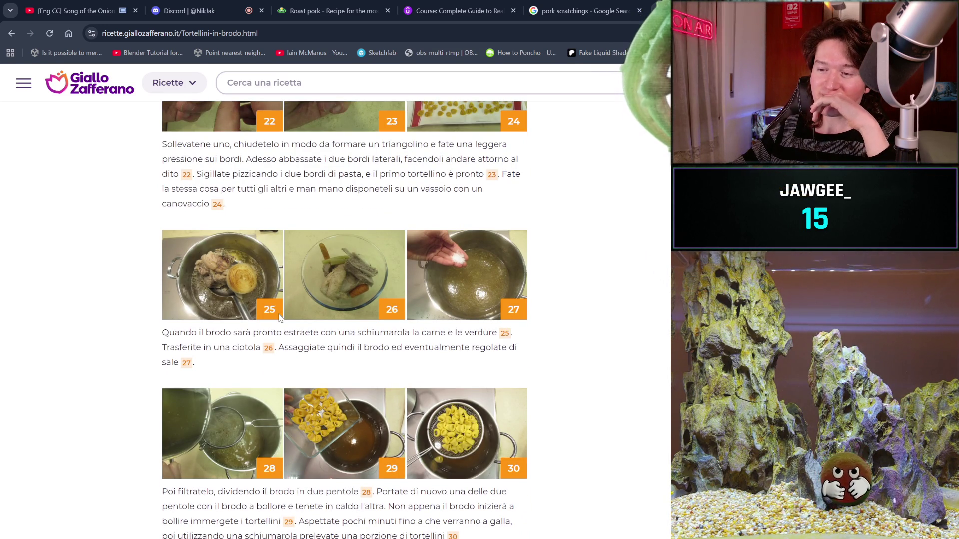
{"action": "scroll", "coordinate": [280, 318], "scroll_direction": "down", "scroll_amount": 1}
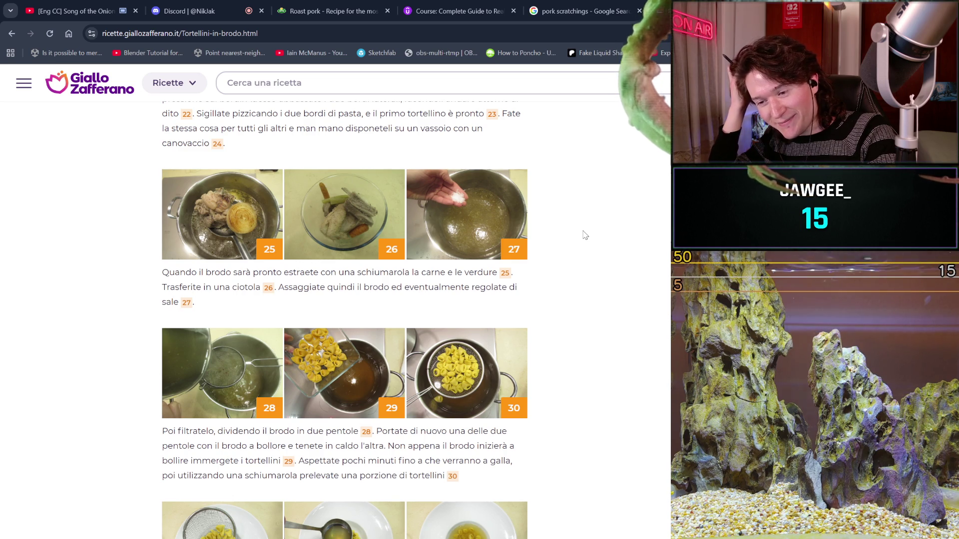
{"action": "scroll", "coordinate": [630, 131], "scroll_direction": "down", "scroll_amount": 3}
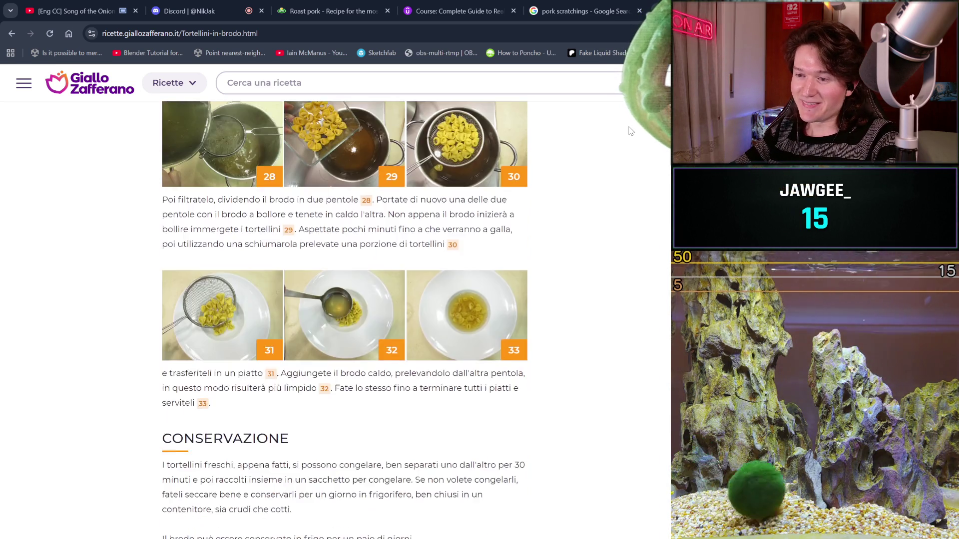
{"action": "scroll", "coordinate": [630, 131], "scroll_direction": "down", "scroll_amount": 1}
{"action": "scroll", "coordinate": [630, 132], "scroll_direction": "down", "scroll_amount": 1}
{"action": "scroll", "coordinate": [630, 131], "scroll_direction": "down", "scroll_amount": 3}
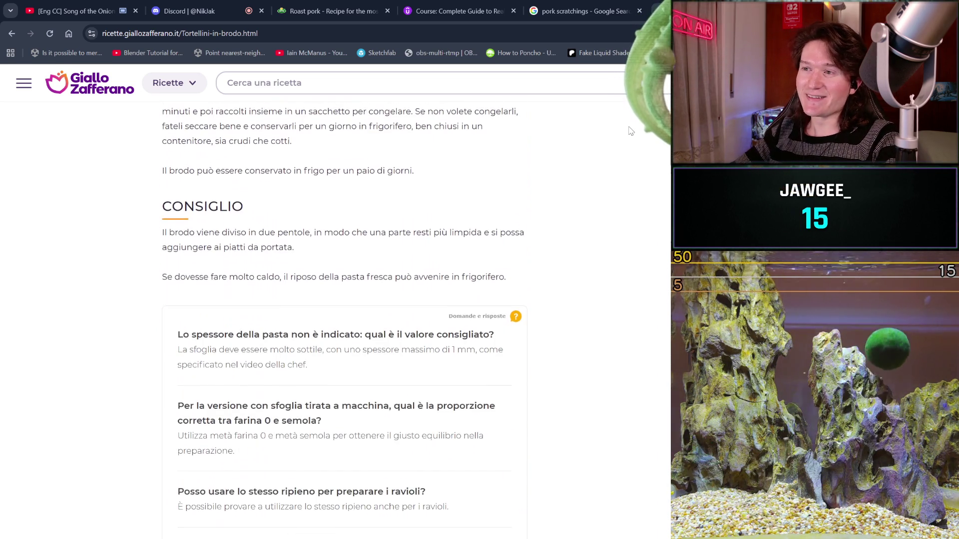
Close the leftover 'pork scratchings - Google Search' tab
{"action": "left_click", "coordinate": [639, 11]}
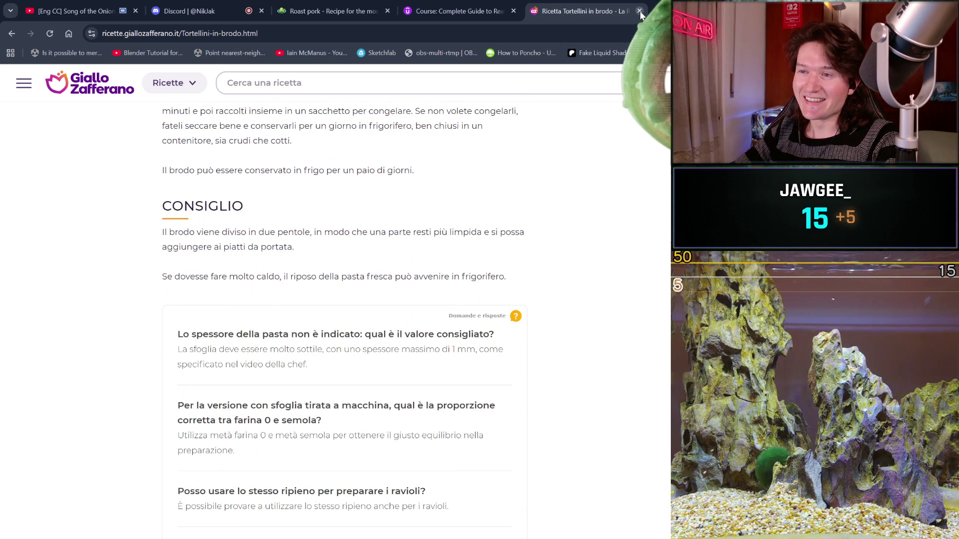
Close the 'Ricetta Tortellini in brodo' tab, leaving the course page showing
{"action": "left_click", "coordinate": [639, 10]}
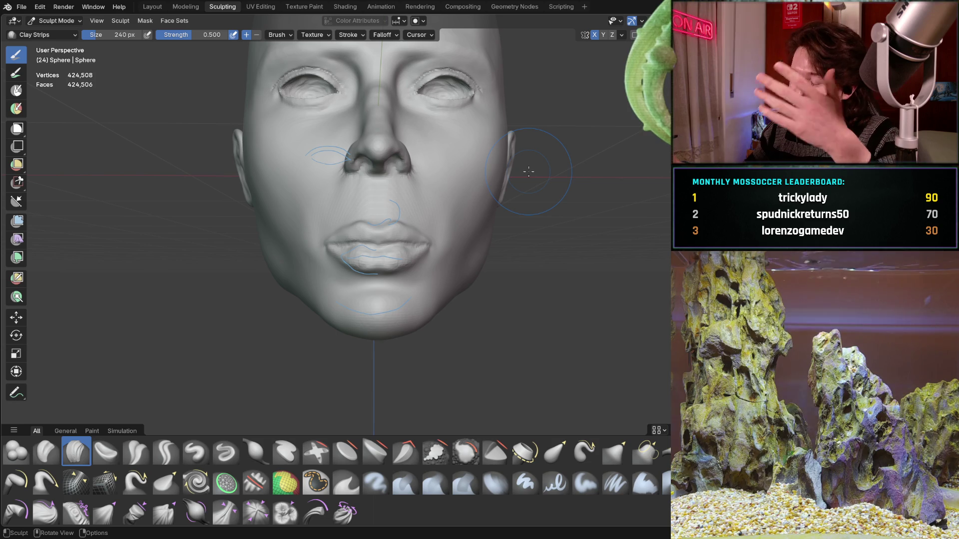
{"action": "middle_click_drag", "start_coordinate": [350, 225], "coordinate": [359, 237]}
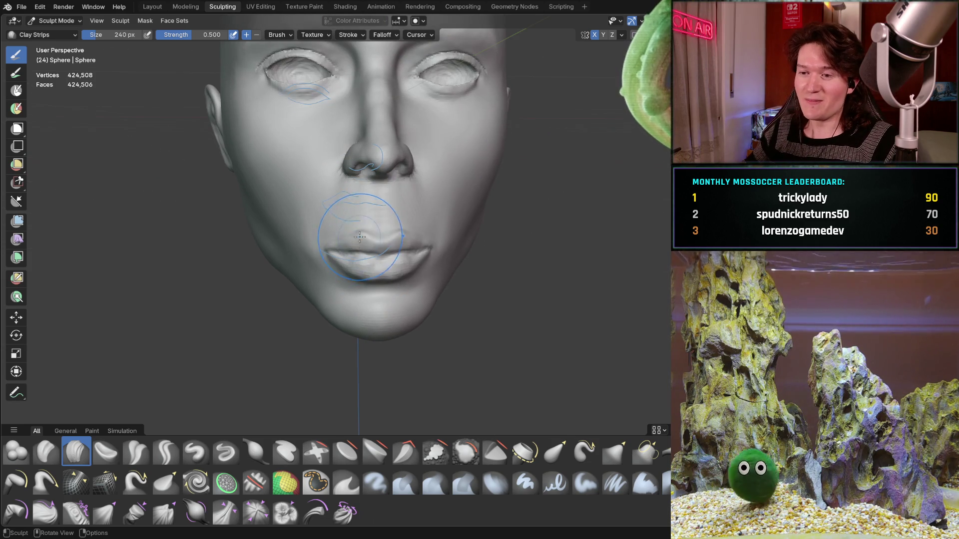
{"action": "scroll", "coordinate": [360, 225], "scroll_direction": "up", "scroll_amount": 2}
{"action": "mouse_move", "coordinate": [383, 193]}
{"action": "middle_mouse_down"}
{"action": "mouse_move", "coordinate": [377, 212]}
{"action": "mouse_move", "coordinate": [375, 182]}
{"action": "middle_mouse_up"}
{"action": "scroll", "coordinate": [374, 235], "scroll_direction": "up", "scroll_amount": 1}
{"action": "scroll", "coordinate": [392, 205], "scroll_direction": "up", "scroll_amount": 2}
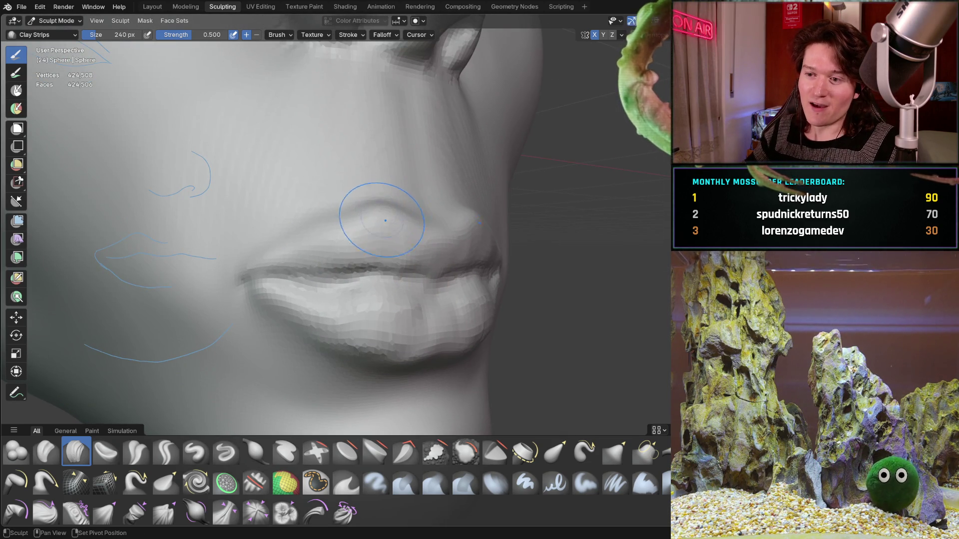
{"action": "mouse_move", "coordinate": [360, 214]}
{"action": "middle_mouse_down"}
{"action": "mouse_move", "coordinate": [307, 241]}
{"action": "mouse_move", "coordinate": [340, 252]}
{"action": "mouse_move", "coordinate": [377, 246]}
{"action": "middle_mouse_up"}
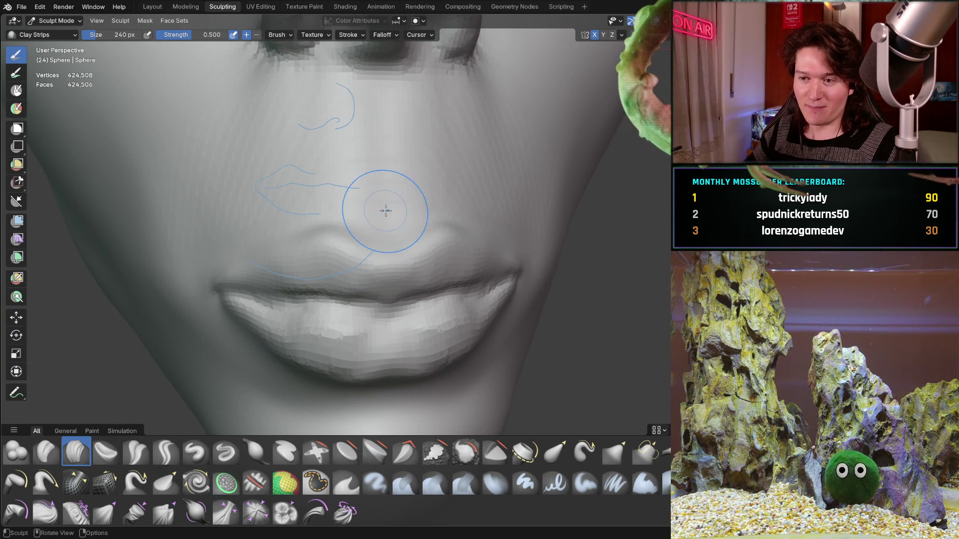
{"action": "mouse_move", "coordinate": [395, 197]}
{"action": "middle_mouse_down", "text": "ctrl"}
{"action": "mouse_move", "coordinate": [353, 219]}
{"action": "mouse_move", "coordinate": [364, 188]}
{"action": "mouse_move", "coordinate": [310, 246]}
{"action": "mouse_move", "coordinate": [364, 207]}
{"action": "mouse_move", "coordinate": [353, 261]}
{"action": "mouse_move", "coordinate": [413, 248]}
{"action": "middle_mouse_up", "text": "ctrl"}
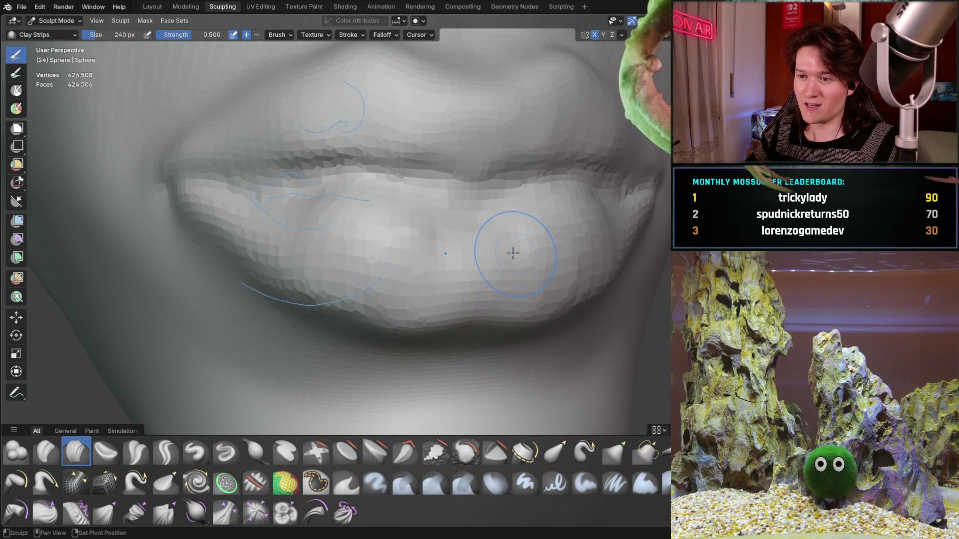
{"action": "middle_click_drag", "start_coordinate": [364, 245], "coordinate": [364, 246]}
{"action": "mouse_move", "coordinate": [251, 230]}
{"action": "middle_mouse_down"}
{"action": "mouse_move", "coordinate": [396, 214]}
{"action": "mouse_move", "coordinate": [385, 222]}
{"action": "middle_mouse_up"}
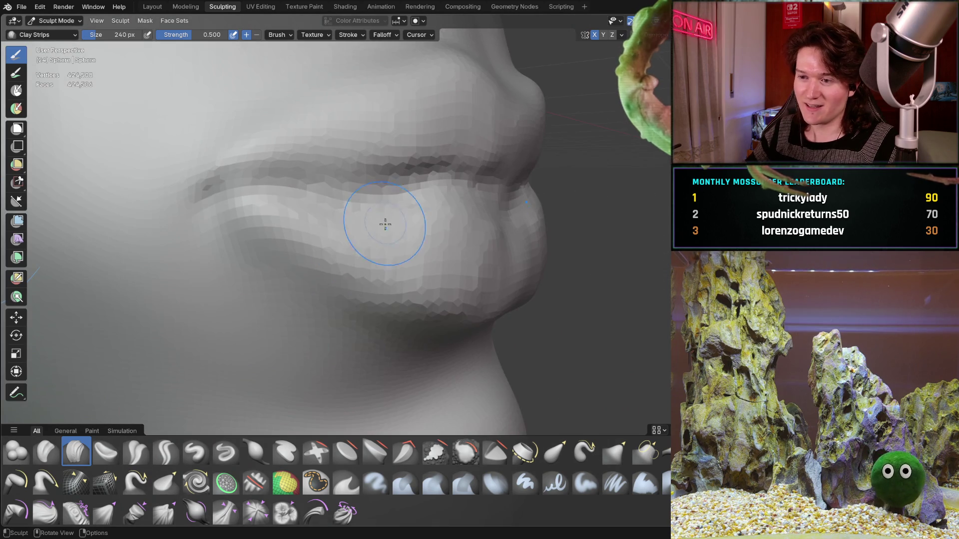
{"action": "middle_click_drag", "start_coordinate": [159, 421], "coordinate": [81, 432], "text": "shift"}
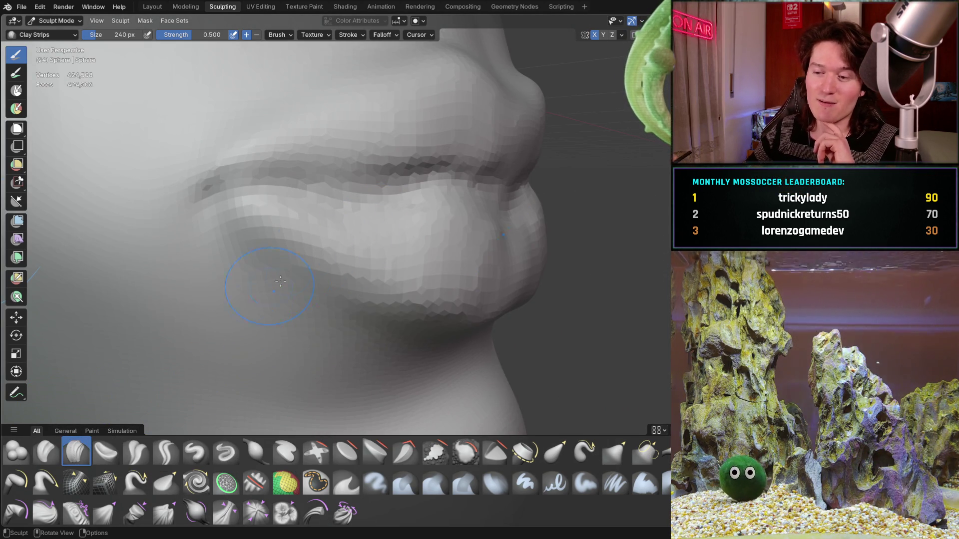
{"action": "mouse_move", "coordinate": [379, 236]}
{"action": "left_mouse_down"}
{"action": "mouse_move", "coordinate": [385, 250]}
{"action": "mouse_move", "coordinate": [349, 242]}
{"action": "mouse_move", "coordinate": [446, 252]}
{"action": "left_mouse_up"}
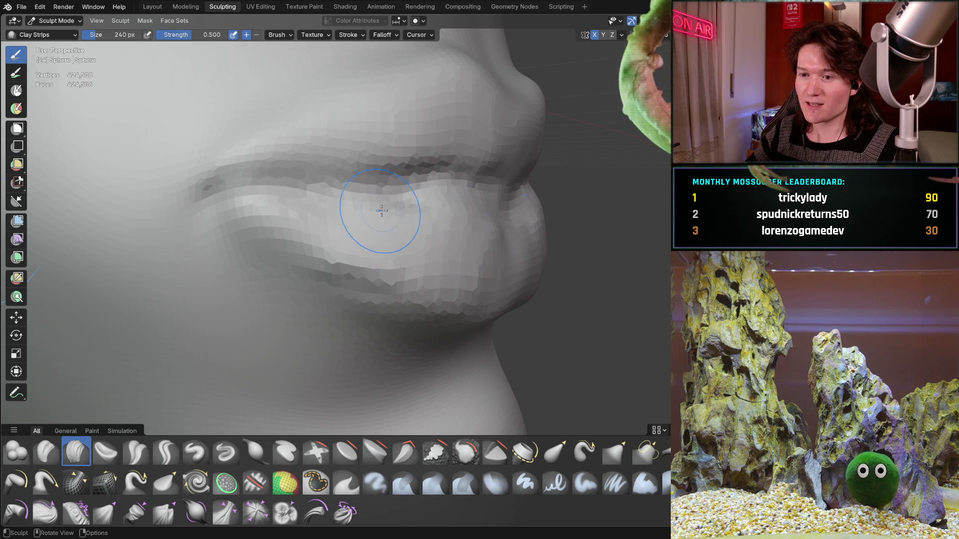
{"action": "middle_click_drag", "start_coordinate": [382, 211], "coordinate": [344, 226]}
{"action": "middle_click_drag", "start_coordinate": [306, 295], "coordinate": [365, 210]}
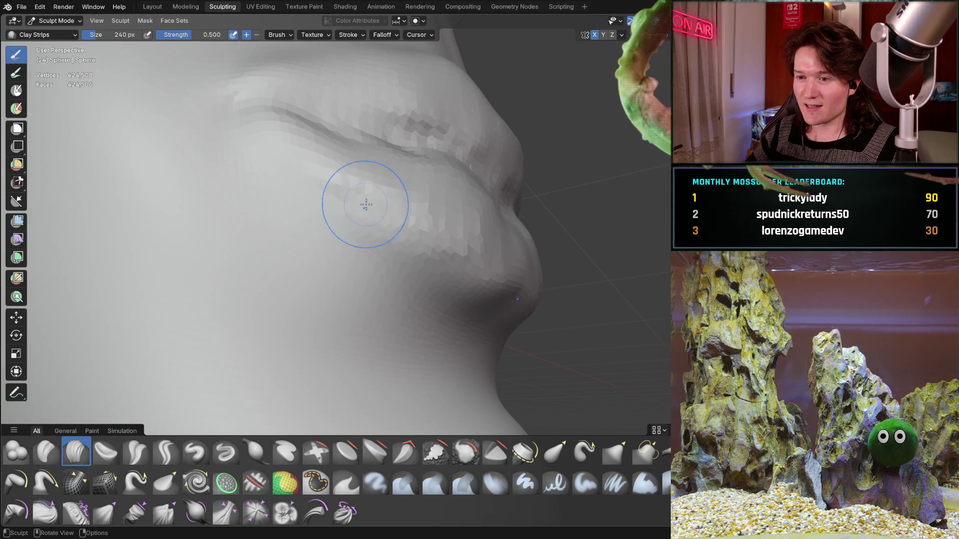
{"action": "middle_click_drag", "start_coordinate": [457, 234], "coordinate": [393, 249]}
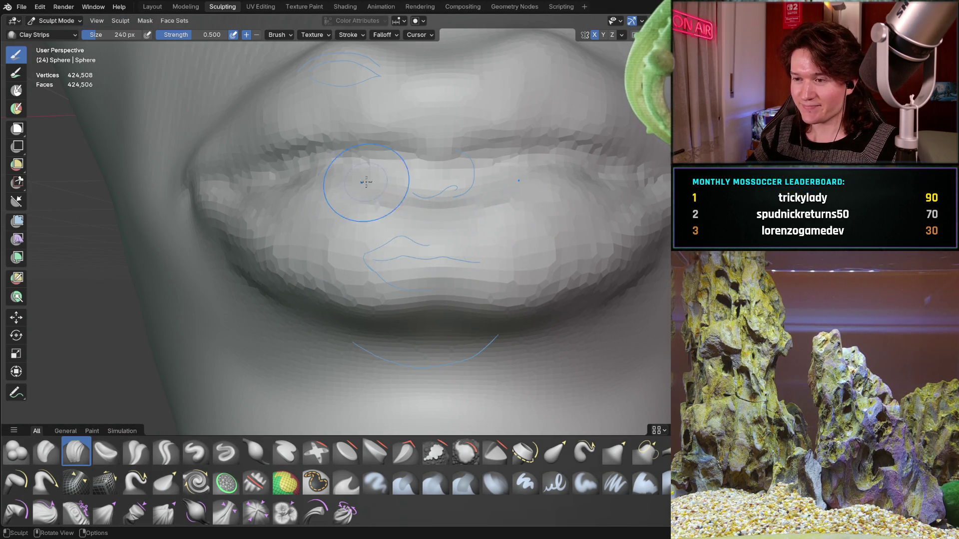
{"action": "scroll", "coordinate": [322, 254], "scroll_direction": "down", "scroll_amount": 2}
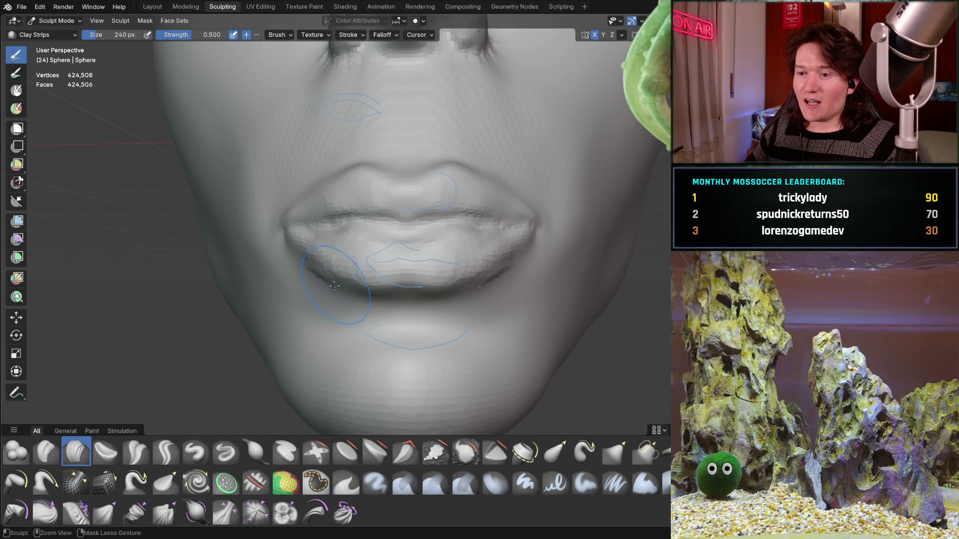
{"action": "scroll", "coordinate": [359, 263], "scroll_direction": "up", "scroll_amount": 2}
Smooth and reshape the lower-left lip surface with Clay Strips strokes
{"action": "middle_click_drag", "start_coordinate": [332, 257], "coordinate": [352, 252]}
{"action": "scroll", "coordinate": [360, 225], "scroll_direction": "up", "scroll_amount": 2}
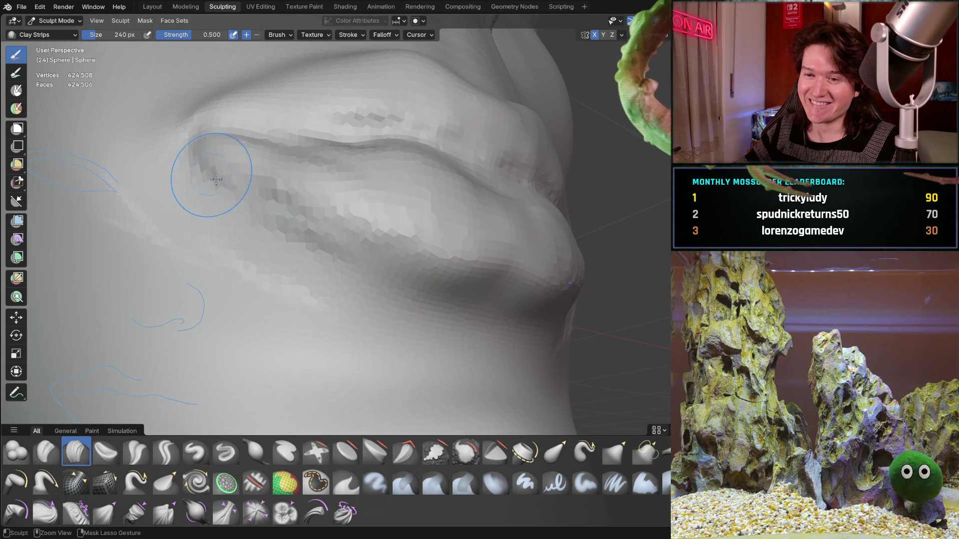
{"action": "middle_click_drag", "start_coordinate": [204, 168], "coordinate": [222, 296]}
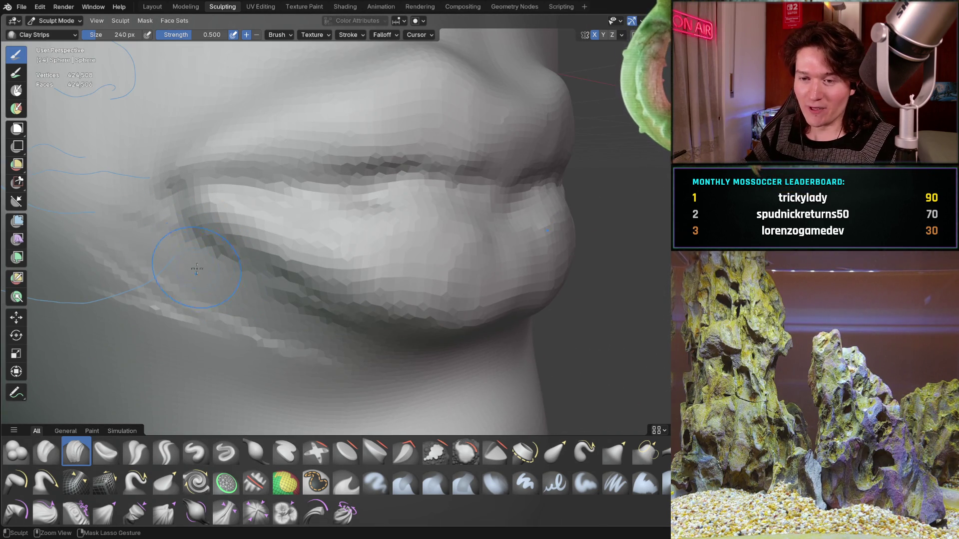
{"action": "mouse_move", "coordinate": [182, 278]}
{"action": "left_mouse_down", "text": "shift"}
{"action": "mouse_move", "coordinate": [191, 269]}
{"action": "mouse_move", "coordinate": [284, 311]}
{"action": "left_mouse_up", "text": "shift"}
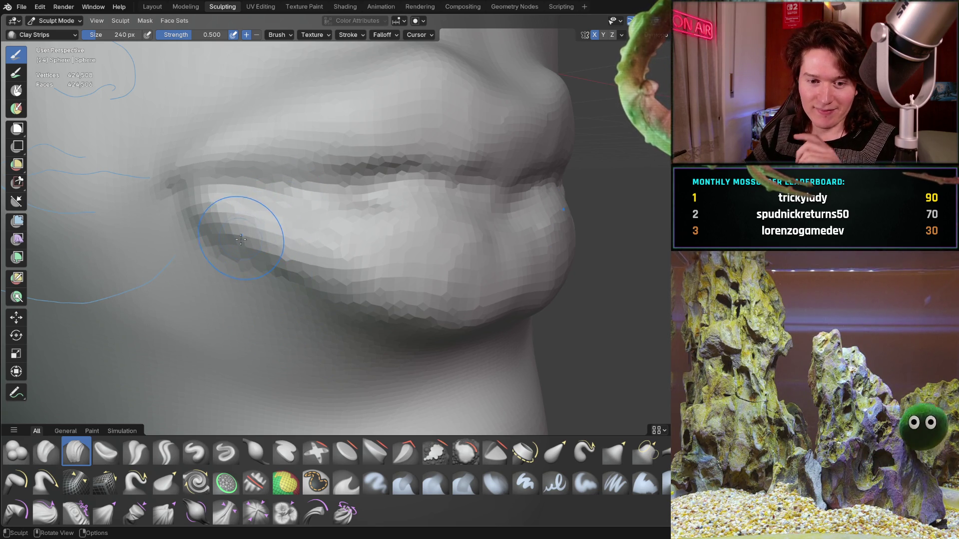
{"action": "left_click_drag", "start_coordinate": [240, 235], "coordinate": [313, 176]}
{"action": "middle_click_drag", "start_coordinate": [339, 154], "coordinate": [321, 236]}
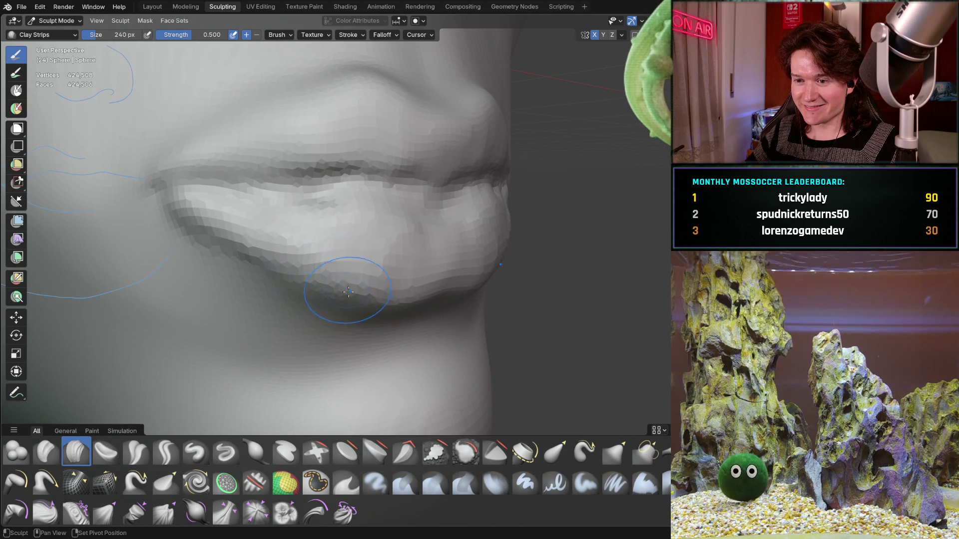
Inspect the lips from frontal and angled views, then make the Thumb brush active
{"action": "key", "text": "b"}
{"action": "key", "text": "Escape"}
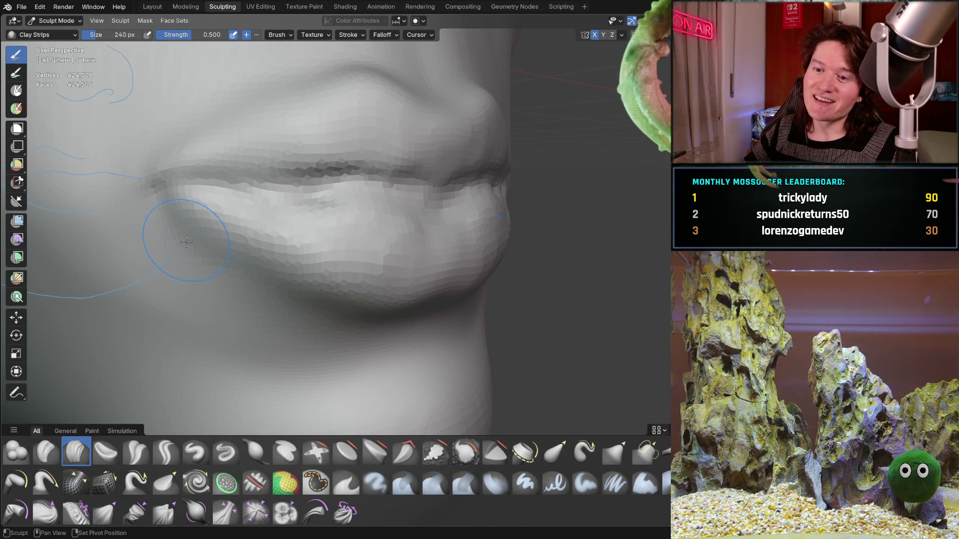
{"action": "middle_click_drag", "start_coordinate": [235, 161], "coordinate": [225, 265]}
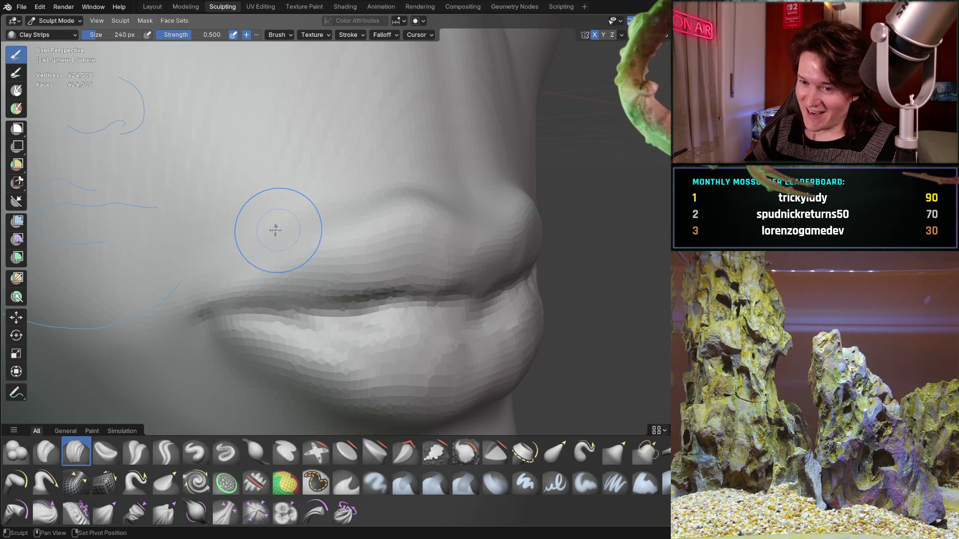
{"action": "mouse_move", "coordinate": [337, 207]}
{"action": "middle_mouse_down"}
{"action": "mouse_move", "coordinate": [381, 188]}
{"action": "mouse_move", "coordinate": [371, 223]}
{"action": "middle_mouse_up"}
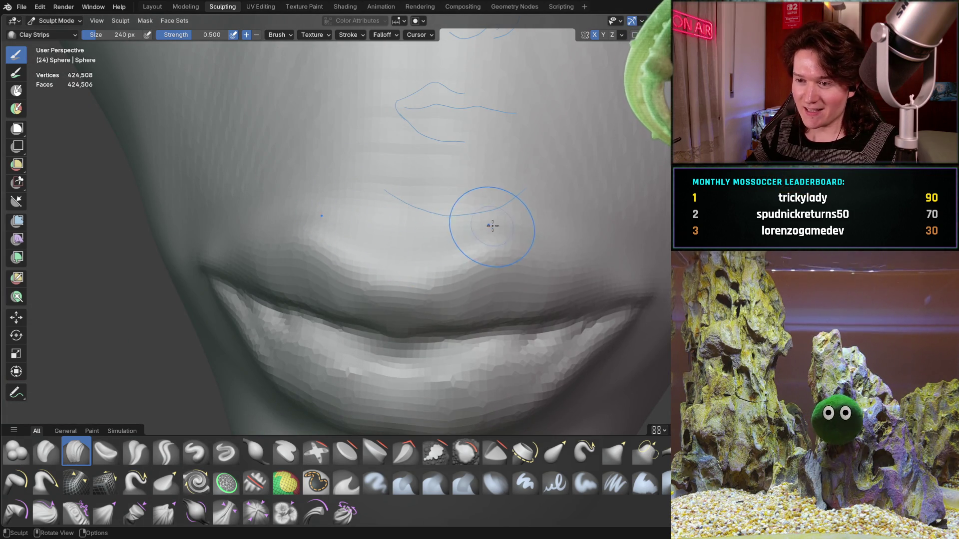
{"action": "middle_click_drag", "start_coordinate": [492, 208], "coordinate": [396, 182]}
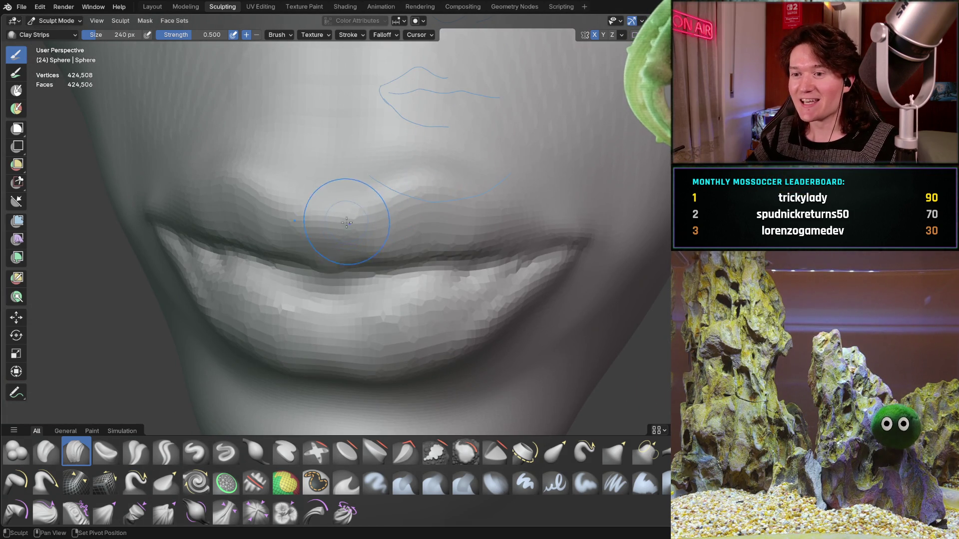
{"action": "middle_click_drag", "start_coordinate": [282, 315], "coordinate": [298, 339]}
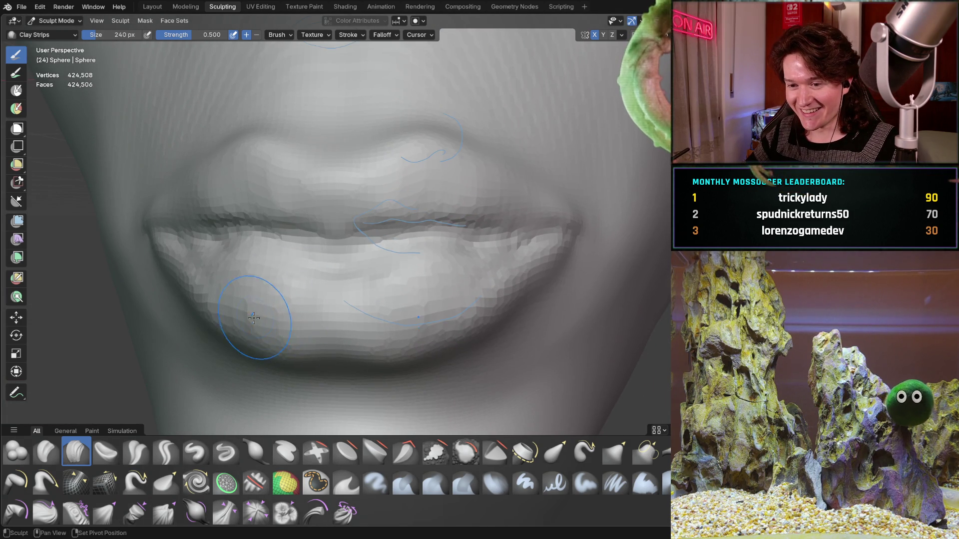
{"action": "middle_click_drag", "start_coordinate": [241, 282], "coordinate": [195, 360]}
{"action": "left_click", "coordinate": [166, 481]}
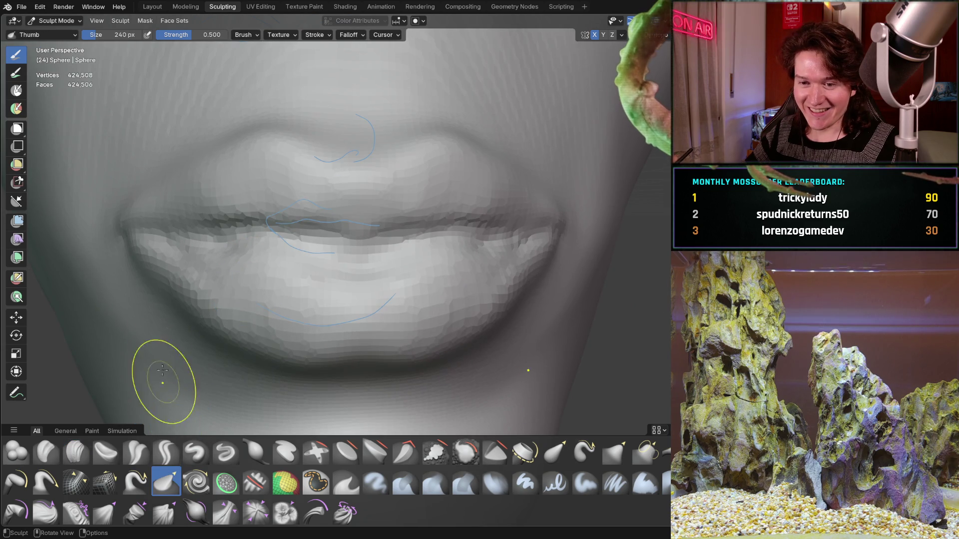
Make Crease Sharp the active brush with a smaller 144 px radius
{"action": "left_click", "coordinate": [166, 450]}
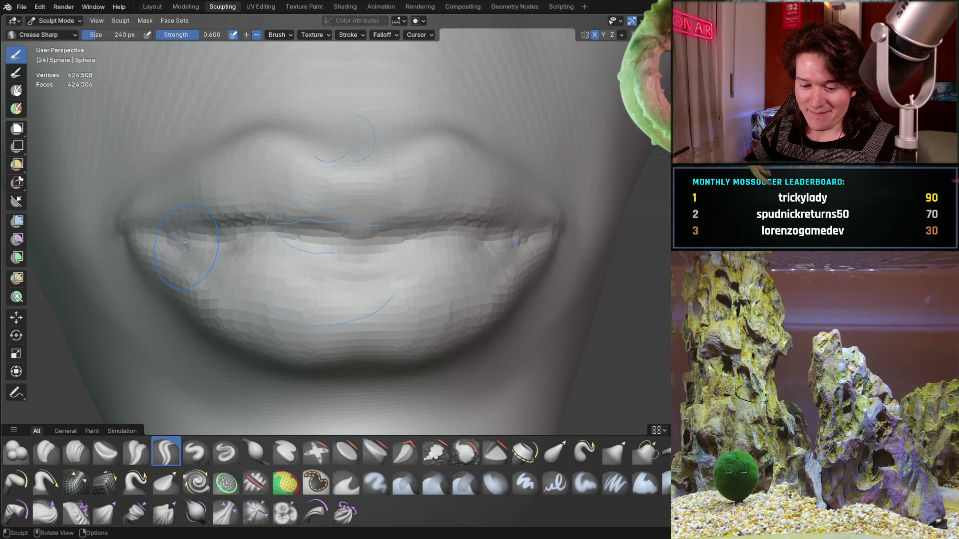
{"action": "key", "text": "f"}
{"action": "left_click", "coordinate": [159, 253]}
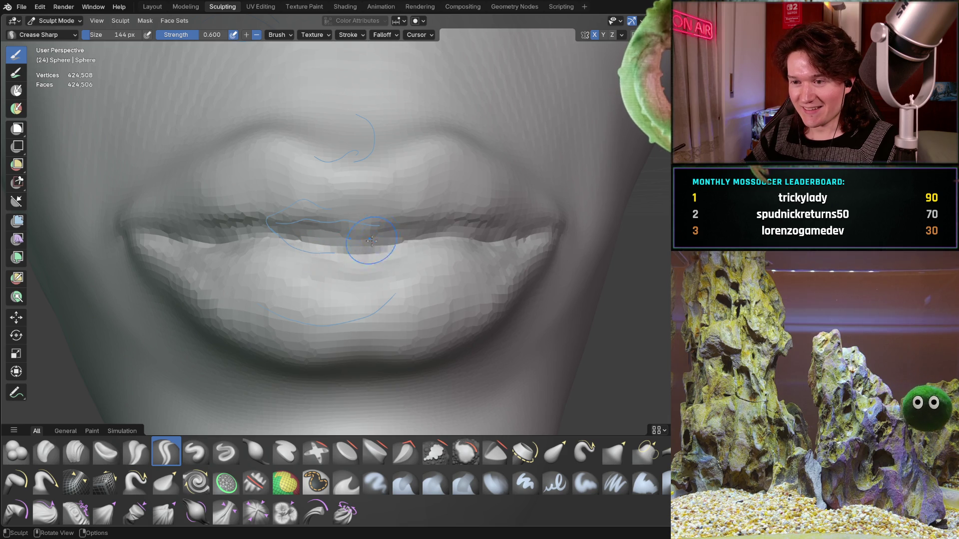
{"action": "mouse_move", "coordinate": [267, 233]}
{"action": "middle_mouse_down"}
{"action": "mouse_move", "coordinate": [272, 216]}
{"action": "mouse_move", "coordinate": [293, 280]}
{"action": "mouse_move", "coordinate": [335, 234]}
{"action": "mouse_move", "coordinate": [316, 242]}
{"action": "mouse_move", "coordinate": [322, 262]}
{"action": "mouse_move", "coordinate": [317, 247]}
{"action": "middle_mouse_up"}
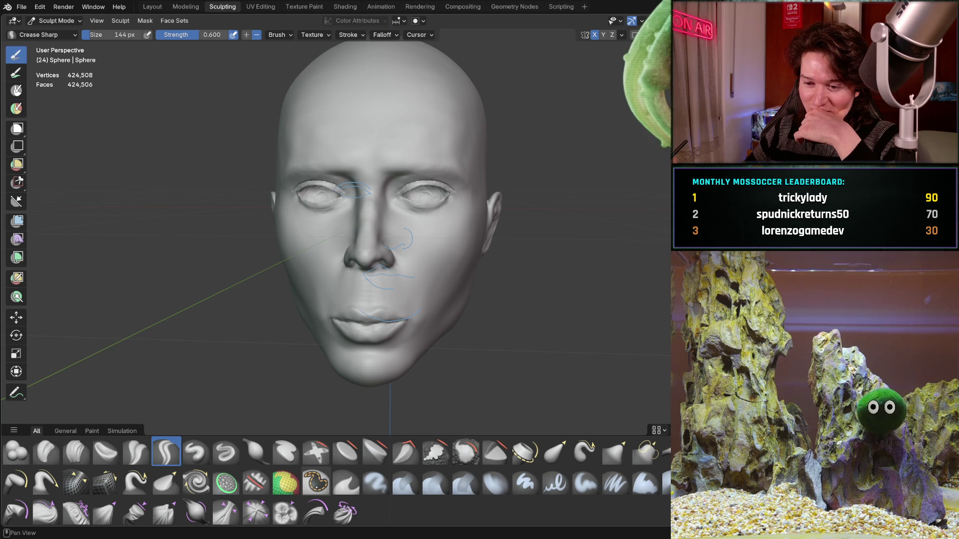
With the Mask brush, mask the nose bridge, tip, right nostril and underside
{"action": "left_click", "coordinate": [315, 483]}
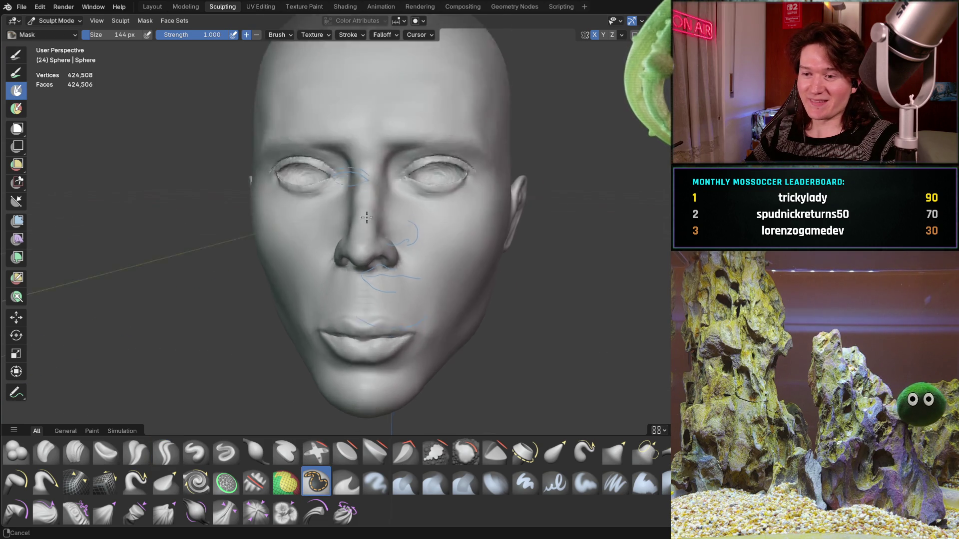
{"action": "scroll", "coordinate": [356, 248], "scroll_direction": "up", "scroll_amount": 5}
{"action": "scroll", "coordinate": [363, 259], "scroll_direction": "down", "scroll_amount": 1}
{"action": "scroll", "coordinate": [367, 269], "scroll_direction": "down", "scroll_amount": 2}
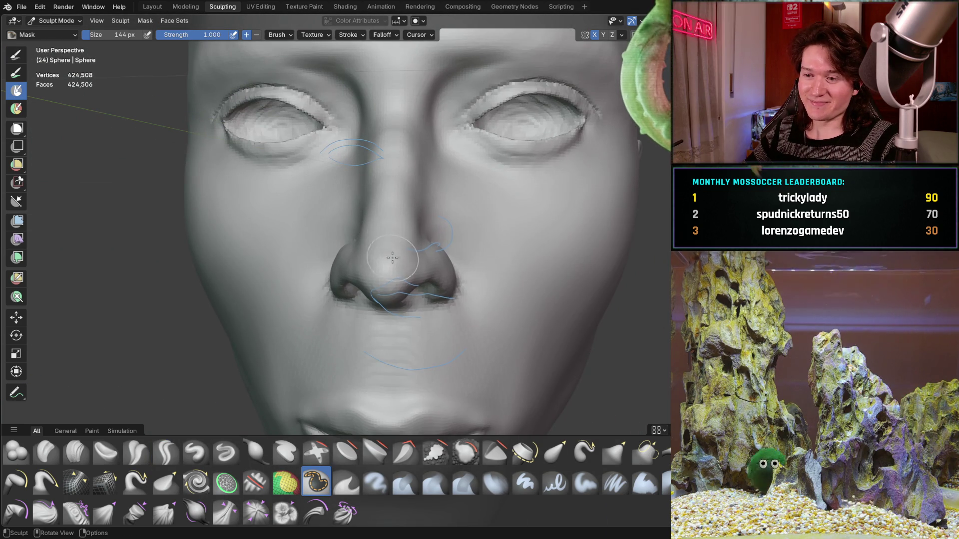
{"action": "left_click_drag", "start_coordinate": [367, 269], "coordinate": [439, 267]}
{"action": "middle_click_drag", "start_coordinate": [440, 268], "coordinate": [426, 239]}
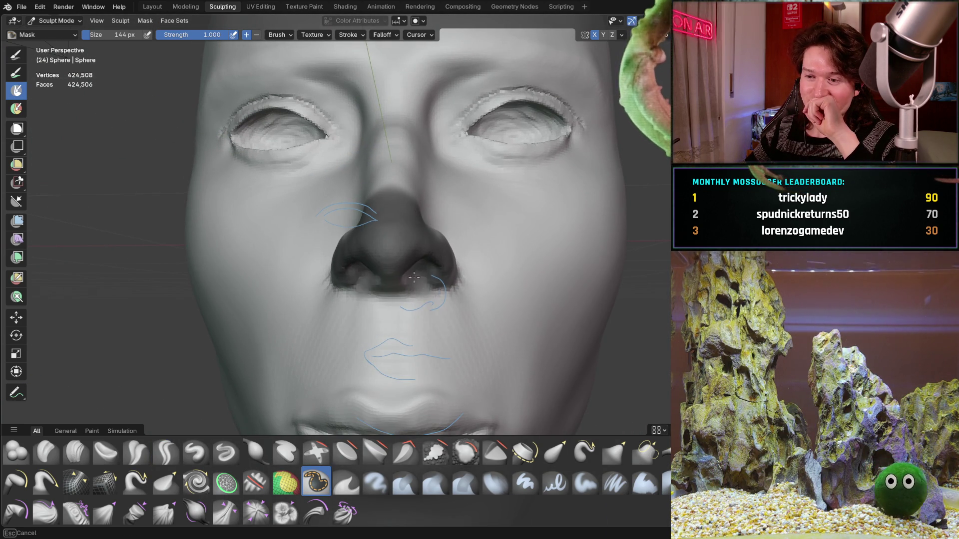
{"action": "left_click_drag", "start_coordinate": [416, 279], "coordinate": [423, 287]}
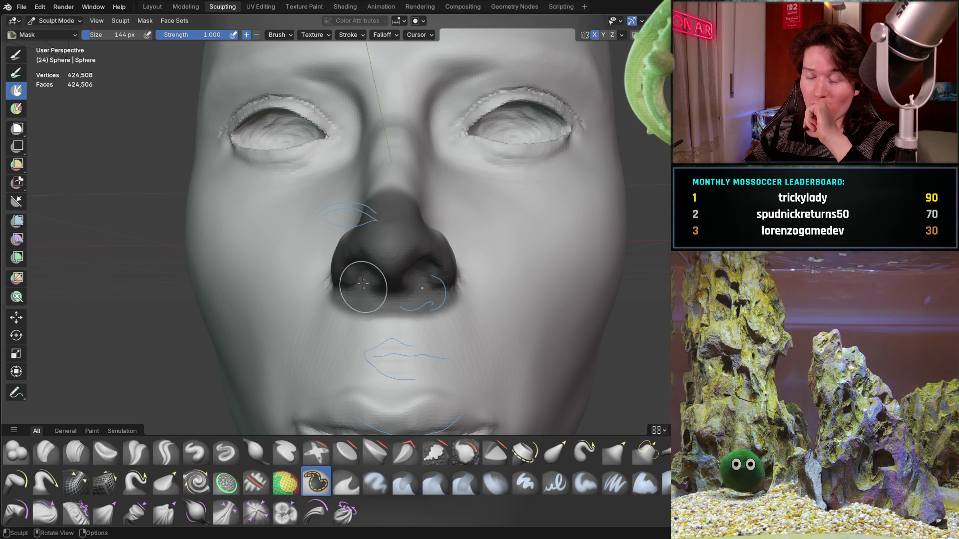
Extend the mask down the nose's left side, over the upper tip and up the bridge between the eyes
{"action": "middle_click_drag", "start_coordinate": [359, 292], "coordinate": [372, 295]}
{"action": "left_click_drag", "start_coordinate": [372, 295], "coordinate": [359, 300]}
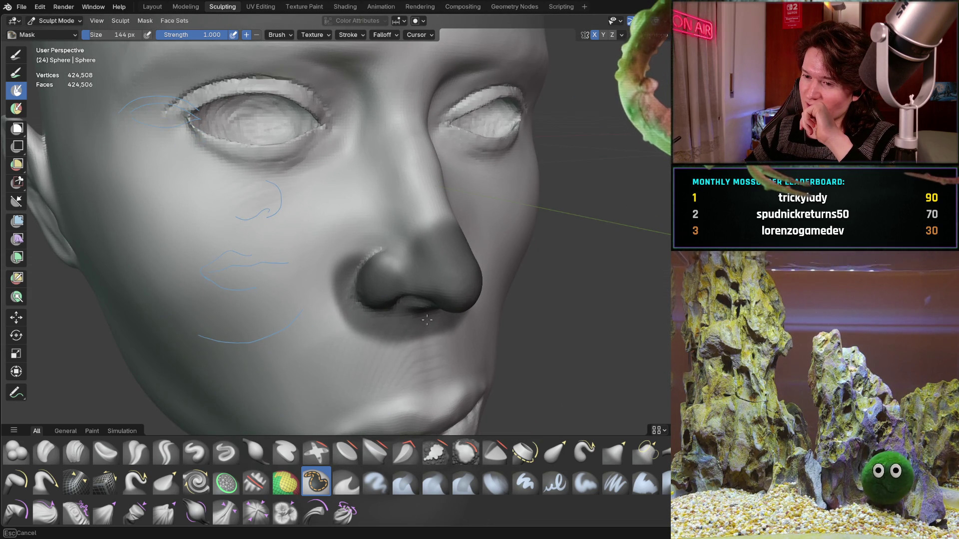
{"action": "left_click_drag", "start_coordinate": [361, 280], "coordinate": [355, 295]}
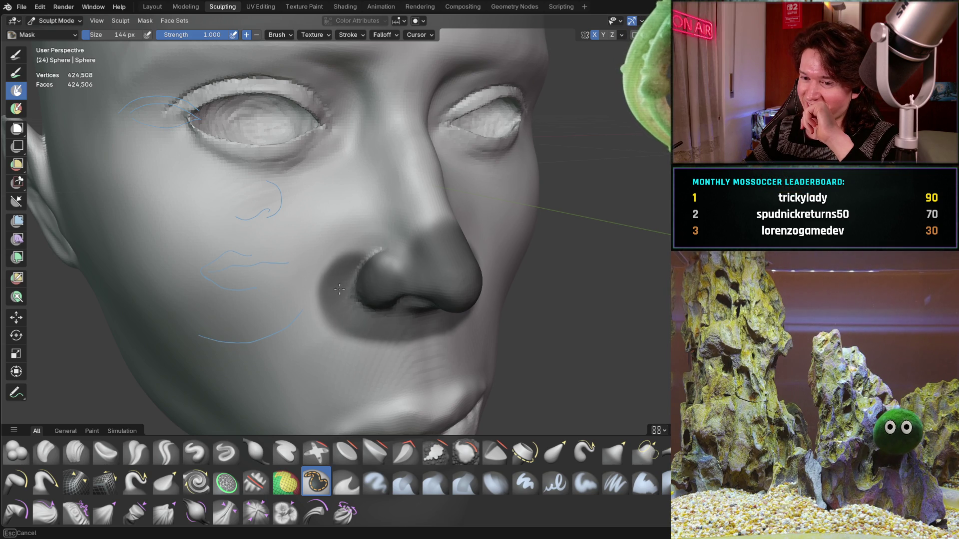
{"action": "left_click_drag", "start_coordinate": [373, 248], "coordinate": [382, 260]}
{"action": "middle_click_drag", "start_coordinate": [417, 255], "coordinate": [380, 242]}
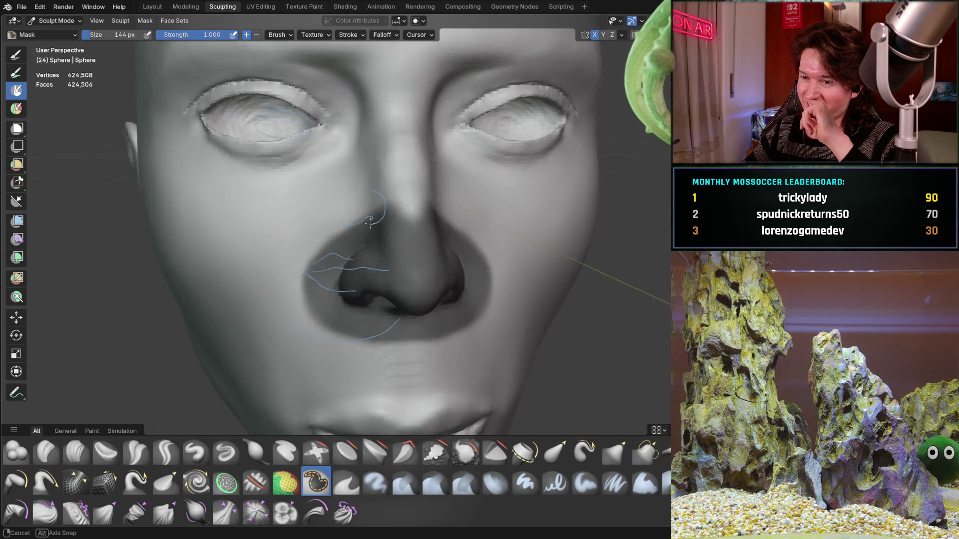
{"action": "mouse_move", "coordinate": [381, 235]}
{"action": "left_mouse_down"}
{"action": "mouse_move", "coordinate": [424, 175]}
{"action": "mouse_move", "coordinate": [428, 198]}
{"action": "left_mouse_up"}
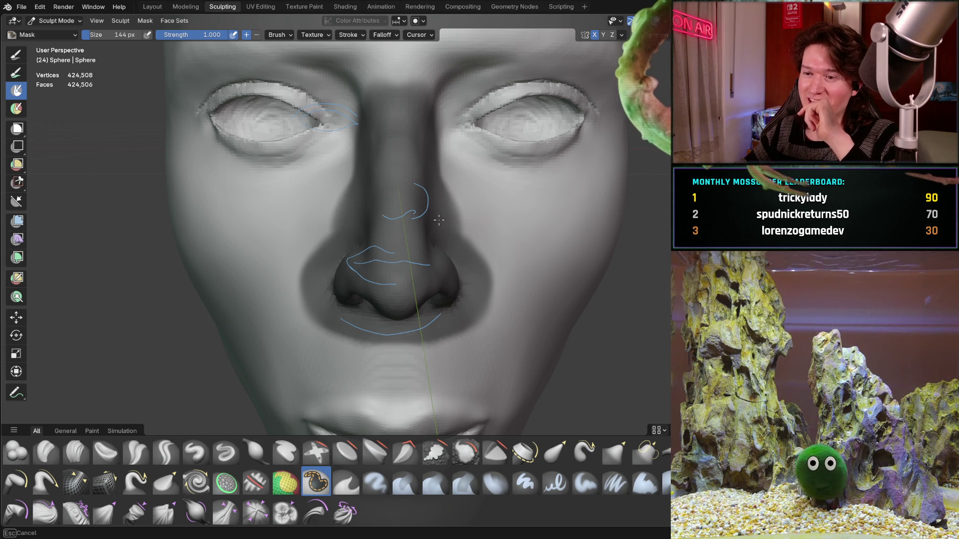
{"action": "middle_click_drag", "start_coordinate": [364, 192], "coordinate": [323, 218]}
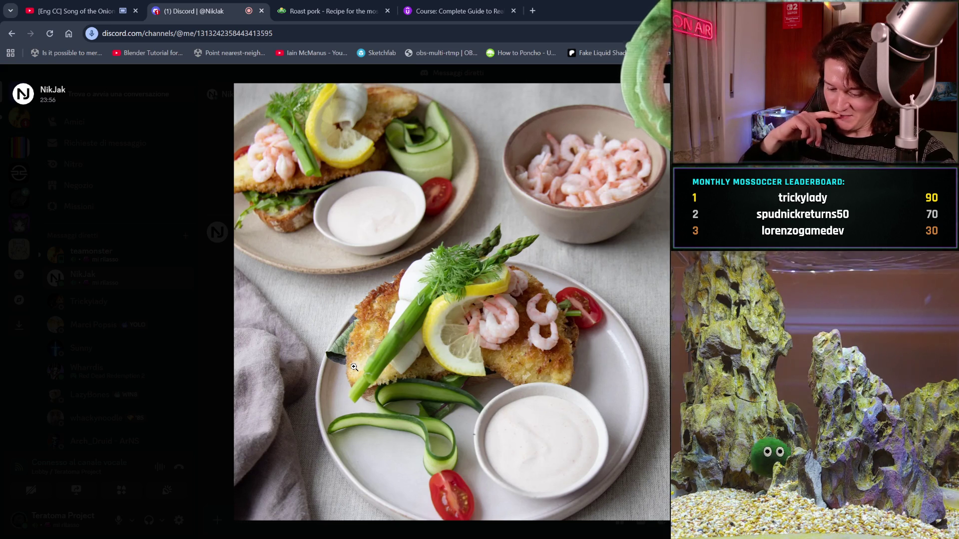
Close the enlarged dish photo and return to the Discord conversation
{"action": "left_click", "coordinate": [188, 365]}
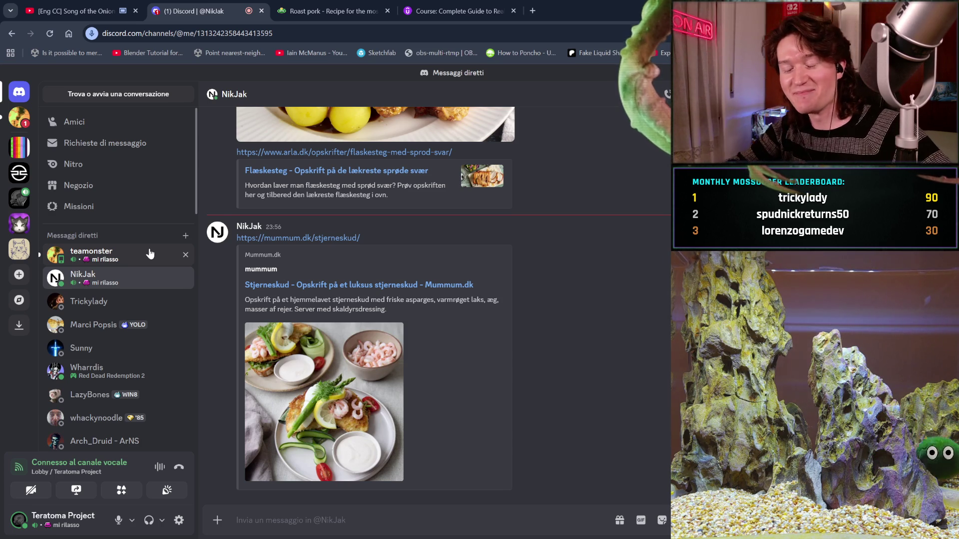
Browse the other DM's food photos, then return to the Kylling Stroganoff recipe conversation
{"action": "left_click", "coordinate": [150, 254]}
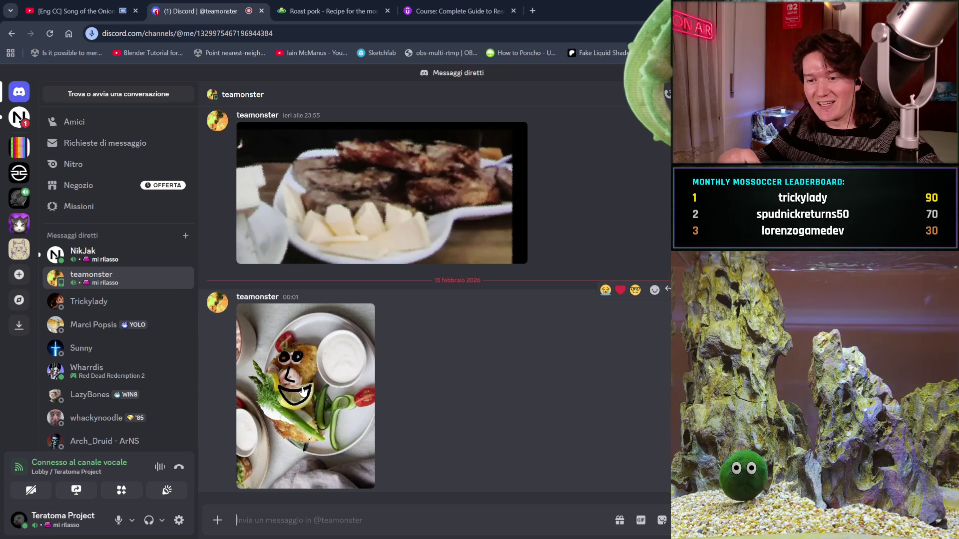
{"action": "left_click", "coordinate": [139, 264]}
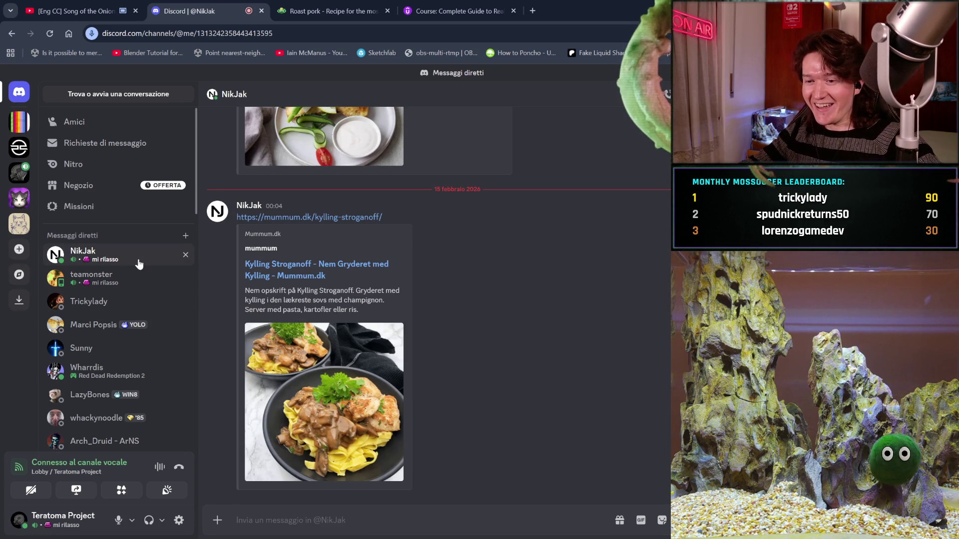
{"action": "mouse_move", "coordinate": [324, 402]}
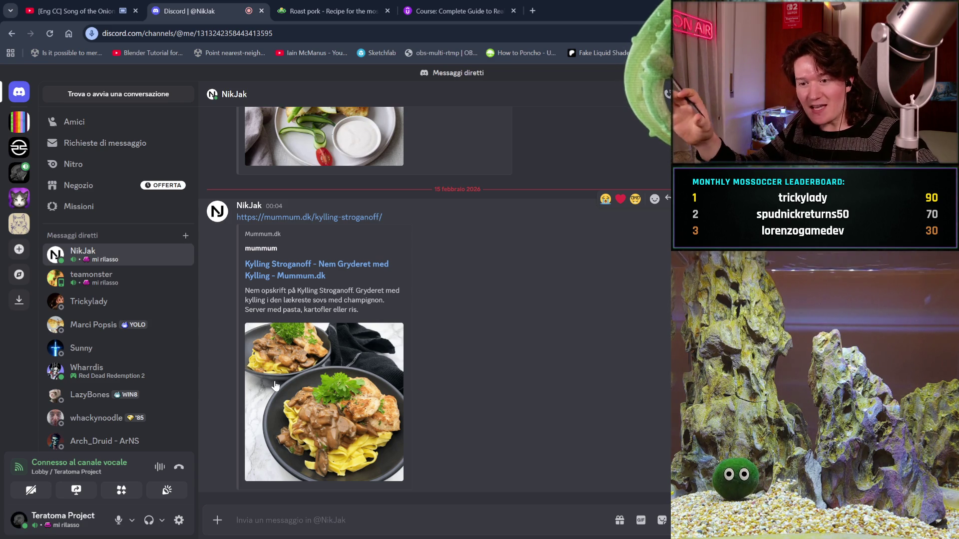
Enlarge the chicken stroganoff over tagliatelle photo, then close the image viewer
{"action": "left_click", "coordinate": [324, 385]}
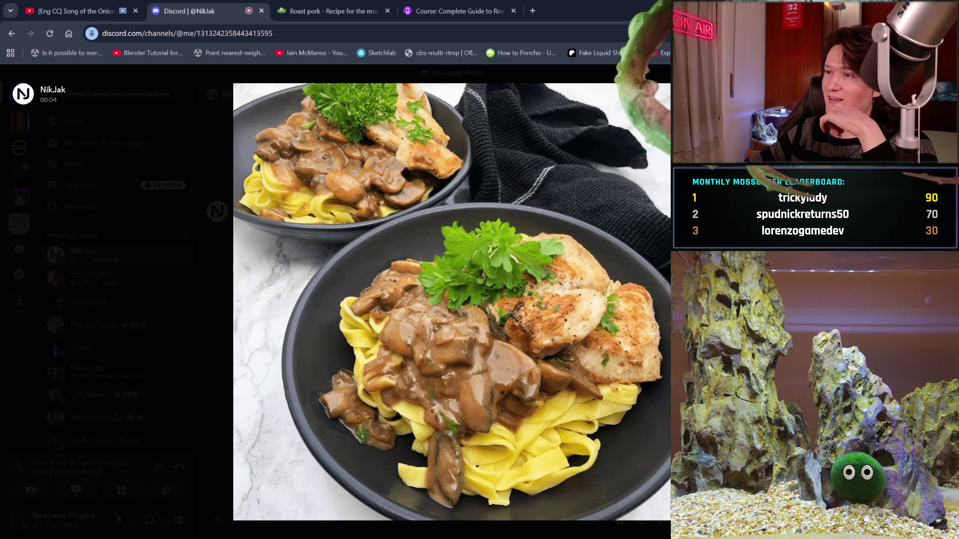
{"action": "key", "text": "Escape"}
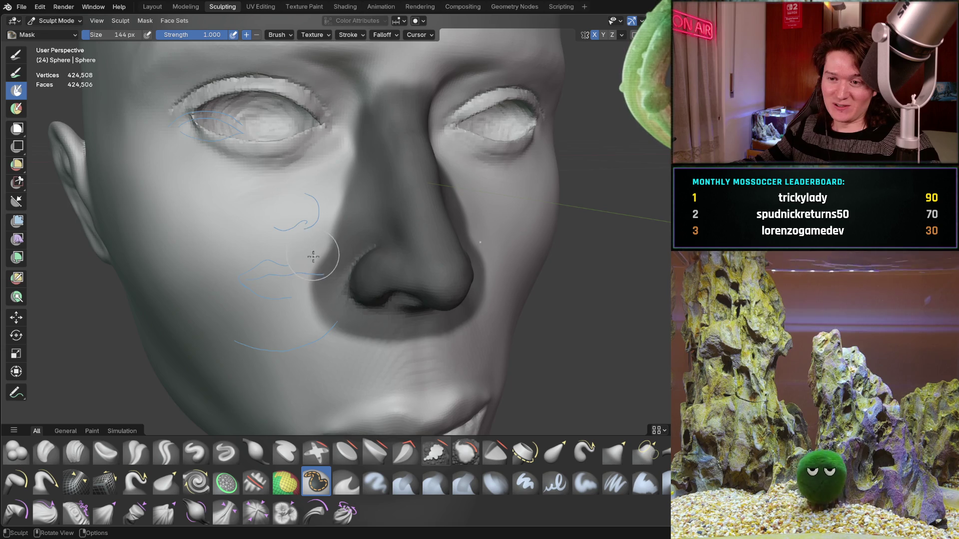
Orbit around the nose, then snap to the straight-on orthographic view over the reference photo
{"action": "middle_click_drag", "start_coordinate": [314, 256], "coordinate": [325, 255]}
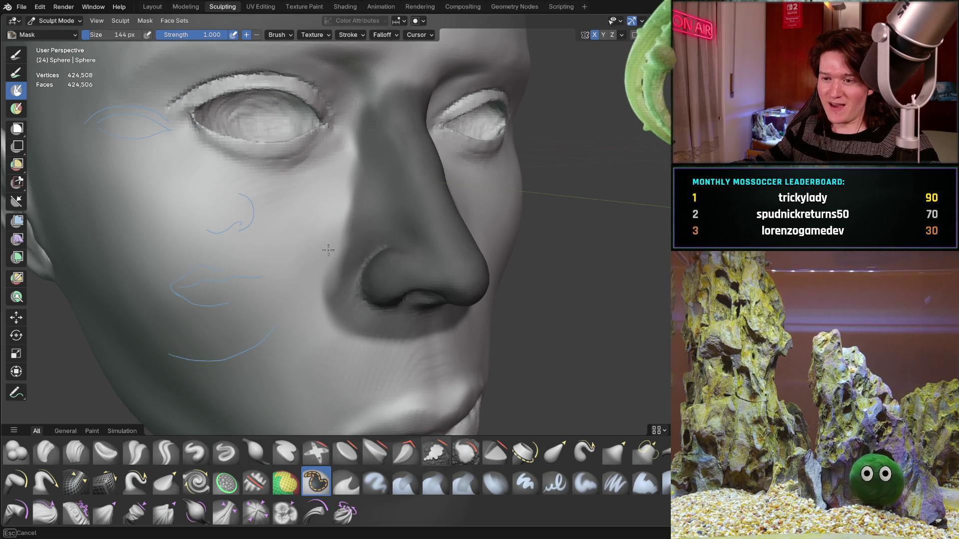
{"action": "key", "text": "b"}
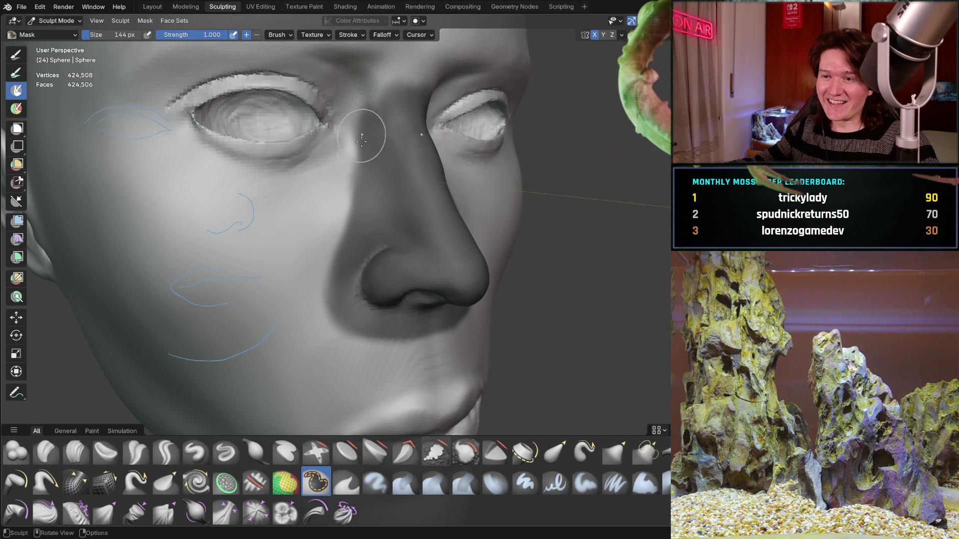
{"action": "scroll", "coordinate": [361, 124], "scroll_direction": "down", "scroll_amount": 3}
{"action": "mouse_move", "coordinate": [362, 125]}
{"action": "middle_mouse_down"}
{"action": "mouse_move", "coordinate": [356, 205]}
{"action": "mouse_move", "coordinate": [321, 201]}
{"action": "middle_mouse_up"}
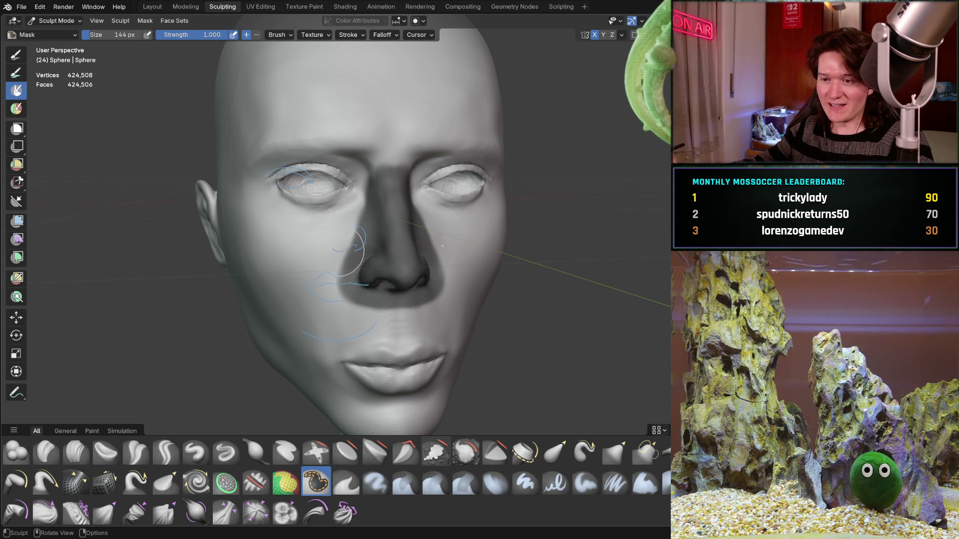
{"action": "middle_click_drag", "start_coordinate": [355, 270], "coordinate": [379, 259]}
{"action": "scroll", "coordinate": [365, 225], "scroll_direction": "up", "scroll_amount": 3}
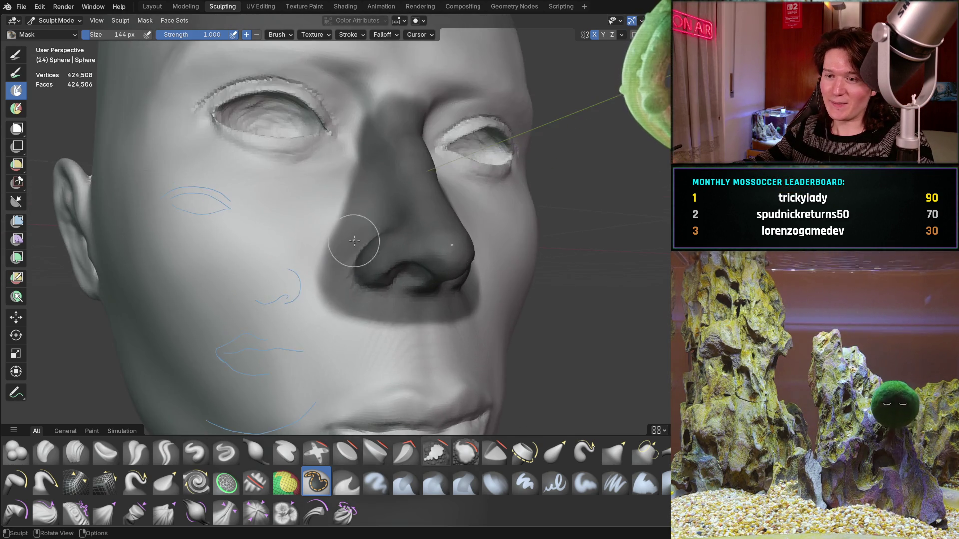
{"action": "scroll", "coordinate": [353, 227], "scroll_direction": "up", "scroll_amount": 3}
{"action": "scroll", "coordinate": [353, 228], "scroll_direction": "down", "scroll_amount": 3}
{"action": "scroll", "coordinate": [322, 236], "scroll_direction": "down", "scroll_amount": 1}
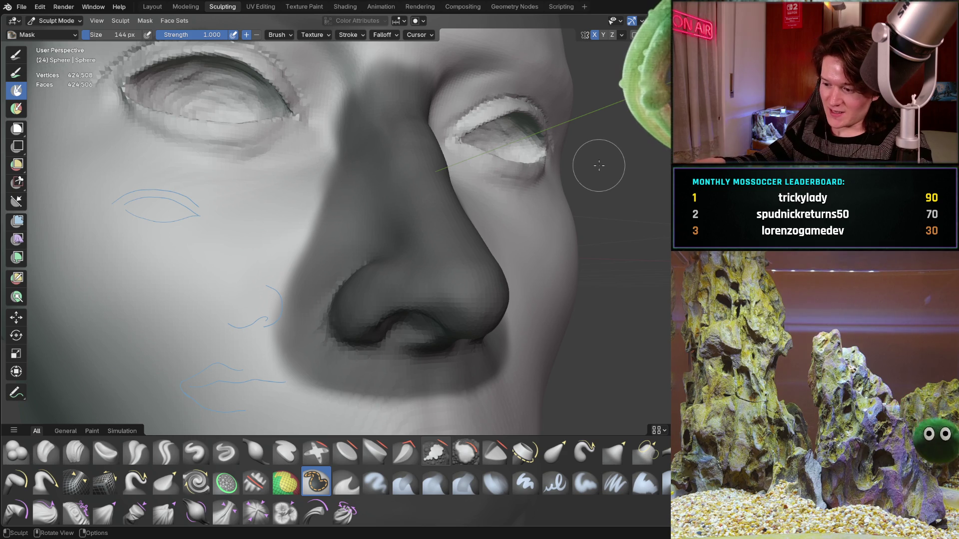
{"action": "key", "text": "ctrl+KP_1"}
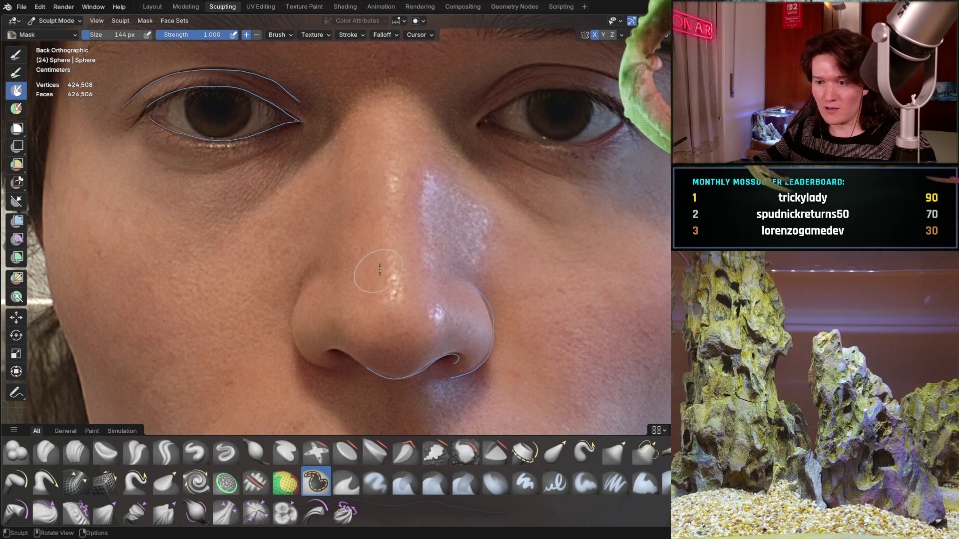
{"action": "scroll", "coordinate": [387, 217], "scroll_direction": "down", "scroll_amount": 2}
Frame the whole reference face, then hide the reference photo to reveal the sculpt
{"action": "mouse_move", "coordinate": [395, 321]}
{"action": "middle_mouse_down", "text": "shift"}
{"action": "mouse_move", "coordinate": [394, 225]}
{"action": "mouse_move", "coordinate": [368, 287]}
{"action": "middle_mouse_up", "text": "shift"}
{"action": "scroll", "coordinate": [416, 230], "scroll_direction": "down", "scroll_amount": 1}
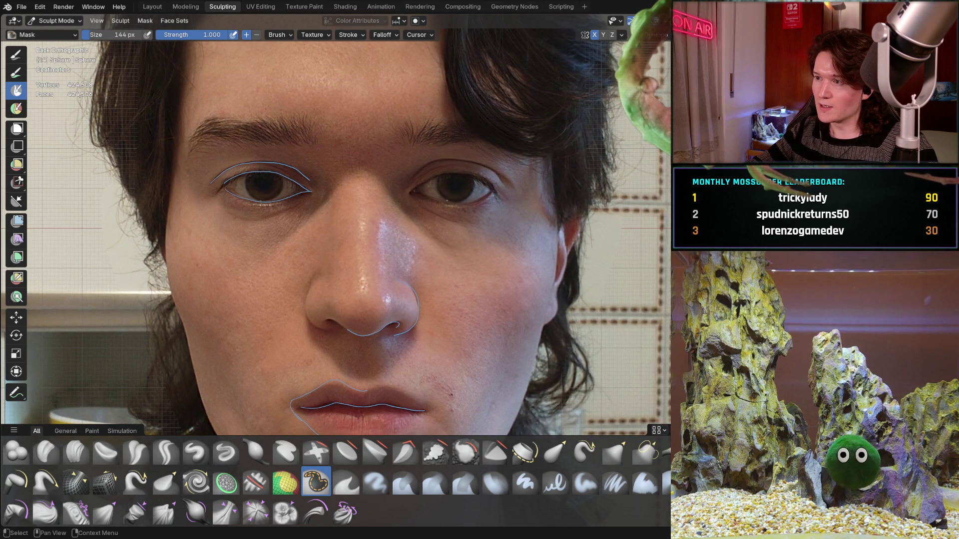
{"action": "key", "text": "shift+h"}
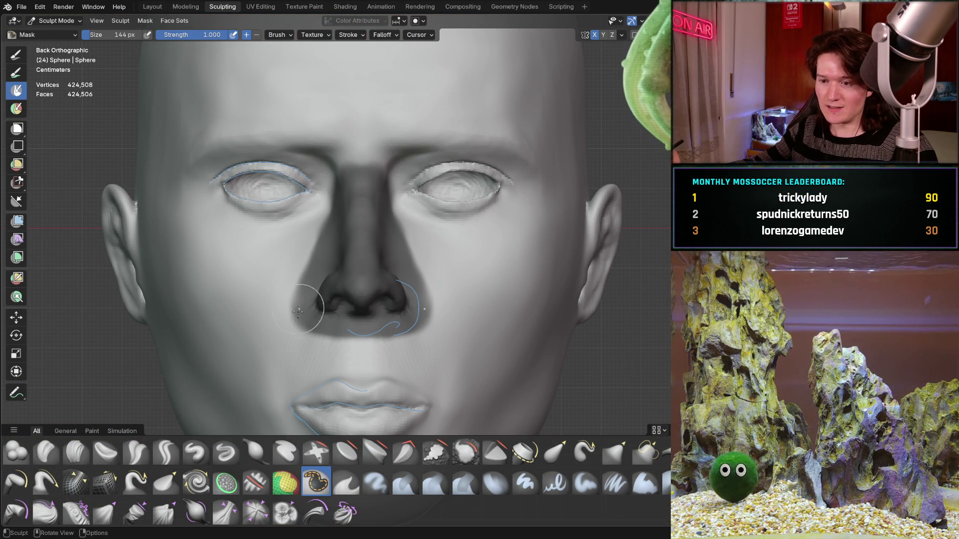
{"action": "scroll", "coordinate": [266, 330], "scroll_direction": "down", "scroll_amount": 2}
{"action": "middle_click_drag", "start_coordinate": [252, 337], "coordinate": [264, 224], "text": "shift"}
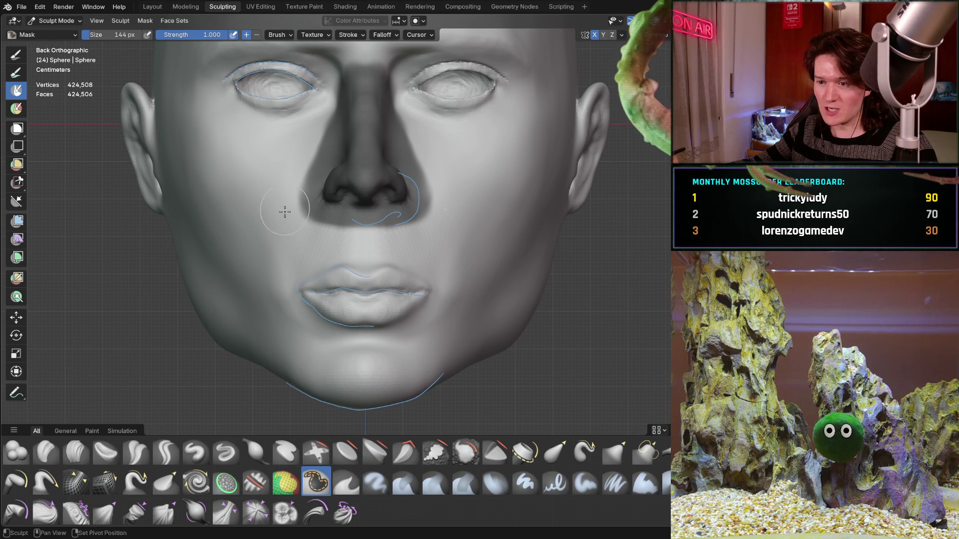
{"action": "scroll", "coordinate": [279, 231], "scroll_direction": "up", "scroll_amount": 2}
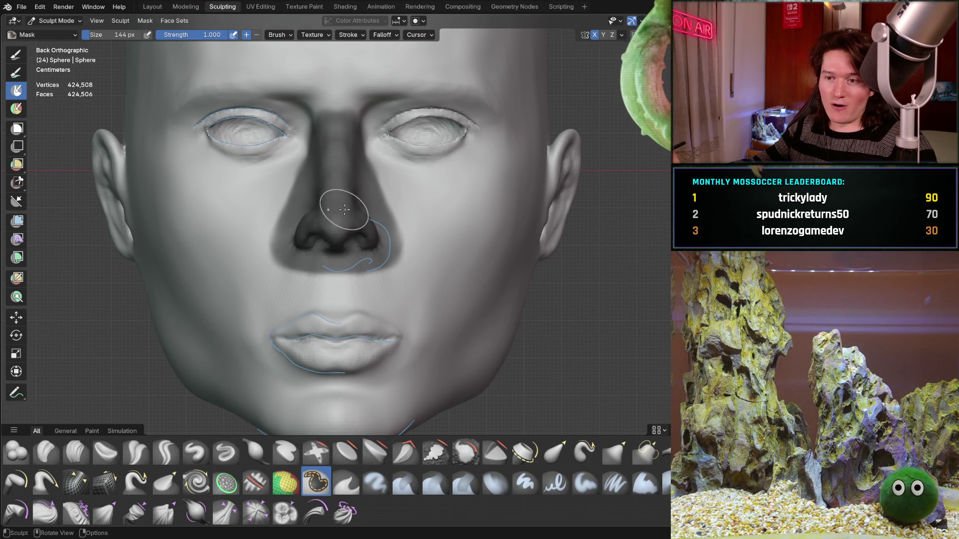
{"action": "mouse_move", "coordinate": [248, 265]}
{"action": "middle_mouse_down"}
{"action": "mouse_move", "coordinate": [300, 261]}
{"action": "mouse_move", "coordinate": [382, 214]}
{"action": "mouse_move", "coordinate": [328, 264]}
{"action": "mouse_move", "coordinate": [310, 268]}
{"action": "mouse_move", "coordinate": [322, 229]}
{"action": "mouse_move", "coordinate": [332, 232]}
{"action": "middle_mouse_up"}
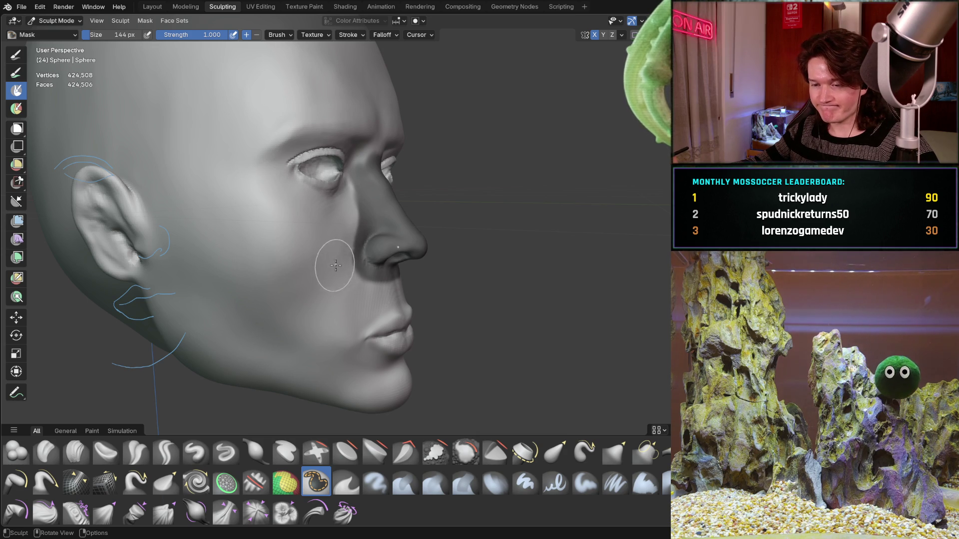
{"action": "mouse_move", "coordinate": [384, 247]}
{"action": "middle_mouse_down"}
{"action": "mouse_move", "coordinate": [332, 257]}
{"action": "mouse_move", "coordinate": [353, 247]}
{"action": "middle_mouse_up"}
{"action": "middle_click_drag", "start_coordinate": [272, 274], "coordinate": [248, 315], "text": "ctrl"}
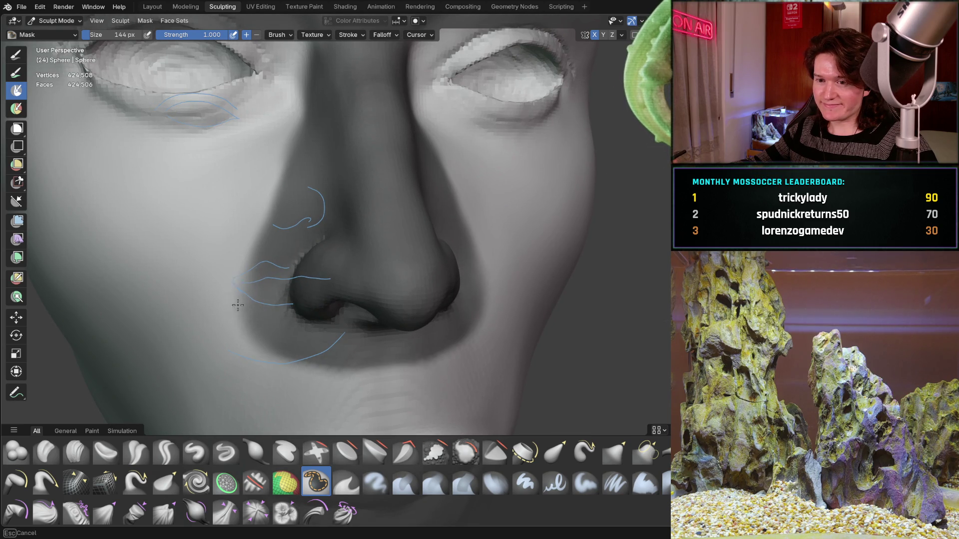
{"action": "middle_click_drag", "start_coordinate": [262, 228], "coordinate": [261, 228]}
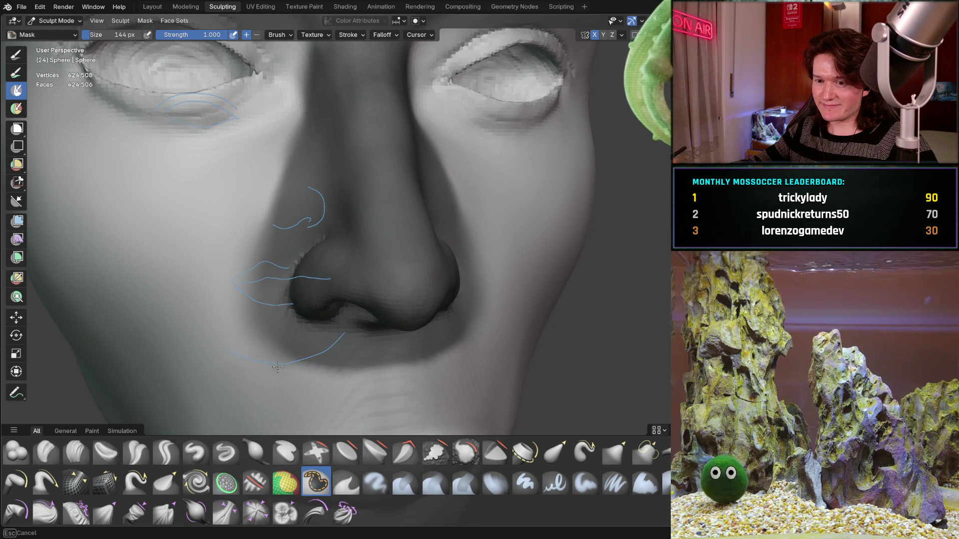
{"action": "mouse_move", "coordinate": [385, 342]}
{"action": "middle_mouse_down"}
{"action": "mouse_move", "coordinate": [404, 236]}
{"action": "mouse_move", "coordinate": [457, 203]}
{"action": "middle_mouse_up"}
{"action": "scroll", "coordinate": [449, 207], "scroll_direction": "down", "scroll_amount": 3}
{"action": "scroll", "coordinate": [428, 214], "scroll_direction": "down", "scroll_amount": 2}
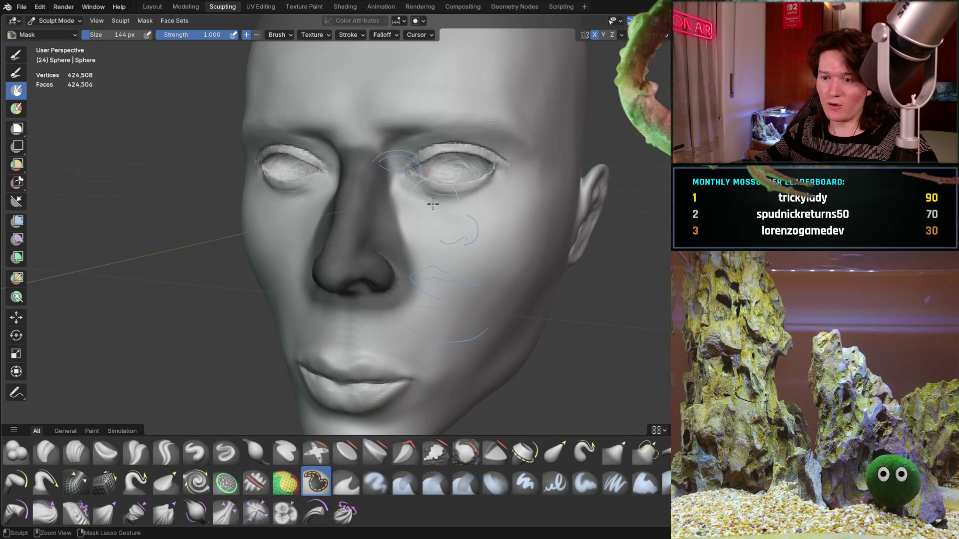
{"action": "scroll", "coordinate": [356, 266], "scroll_direction": "down", "scroll_amount": 2}
{"action": "middle_click_drag", "start_coordinate": [356, 266], "coordinate": [400, 240]}
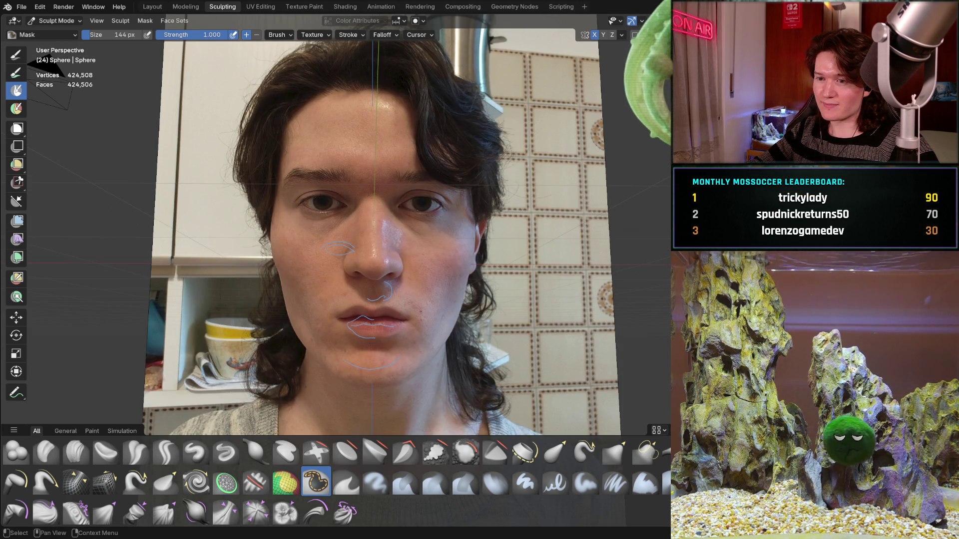
Snap to front orthographic, hide the reference photo and show the sidebar's View settings
{"action": "key", "text": "ctrl+KP_1"}
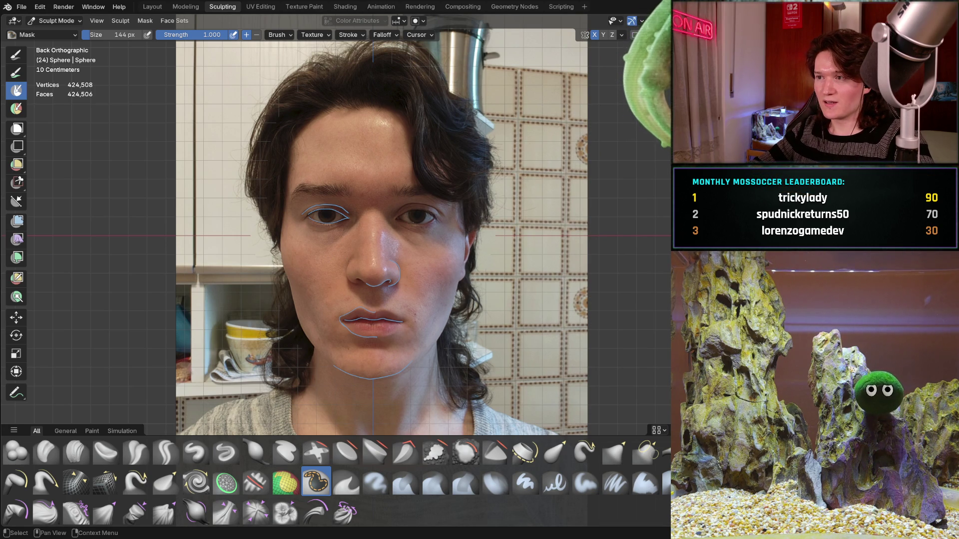
{"action": "key", "text": "h"}
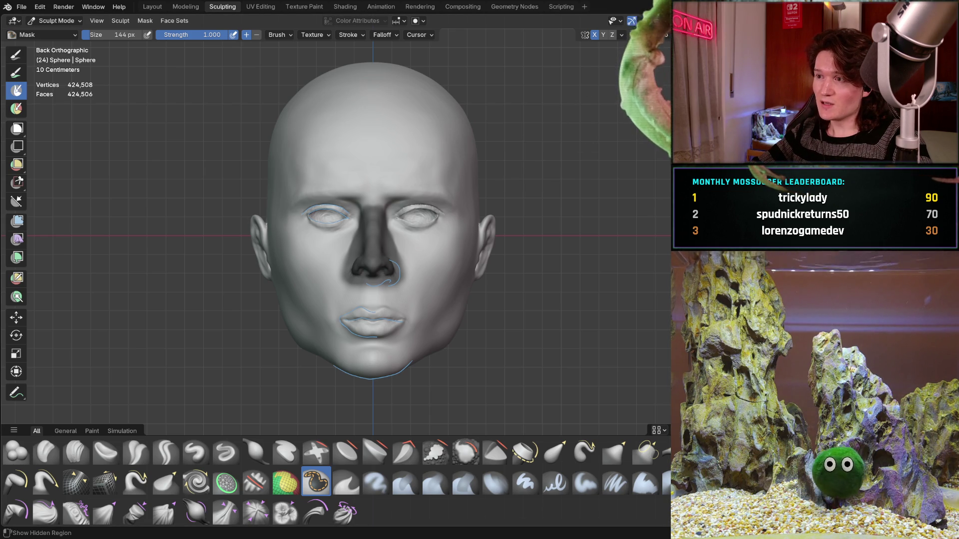
{"action": "left_click", "coordinate": [666, 48]}
{"action": "key", "text": "ctrl+Tab"}
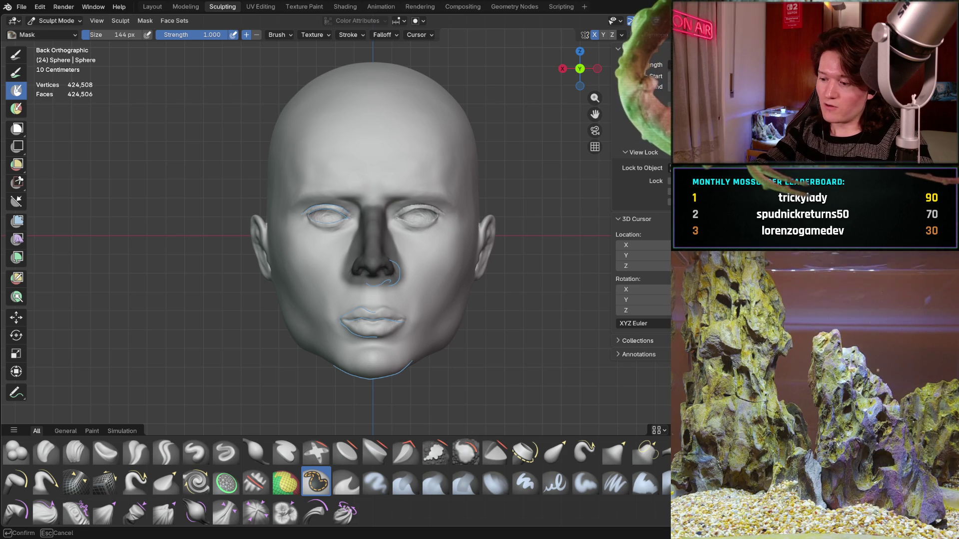
{"action": "scroll", "coordinate": [380, 266], "scroll_direction": "up", "scroll_amount": 4}
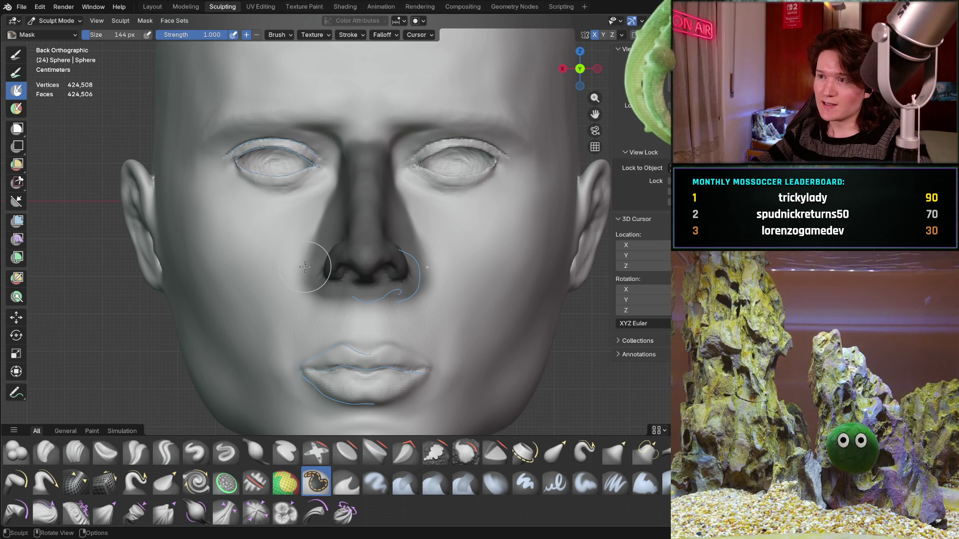
Orbit and zoom to check the nose profile, then return to a near-front view
{"action": "middle_click_drag", "start_coordinate": [305, 266], "coordinate": [305, 267]}
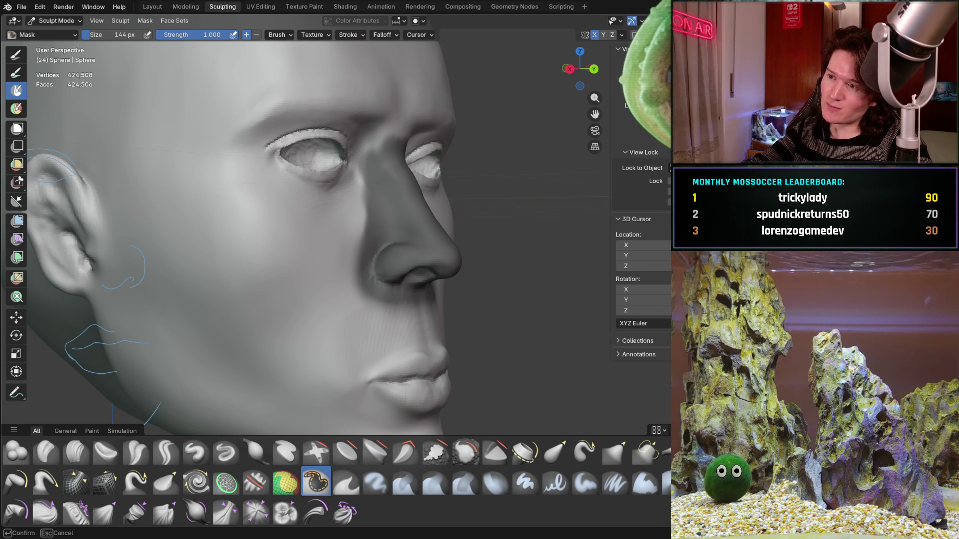
{"action": "middle_click_drag", "start_coordinate": [300, 225], "coordinate": [300, 188], "text": "ctrl"}
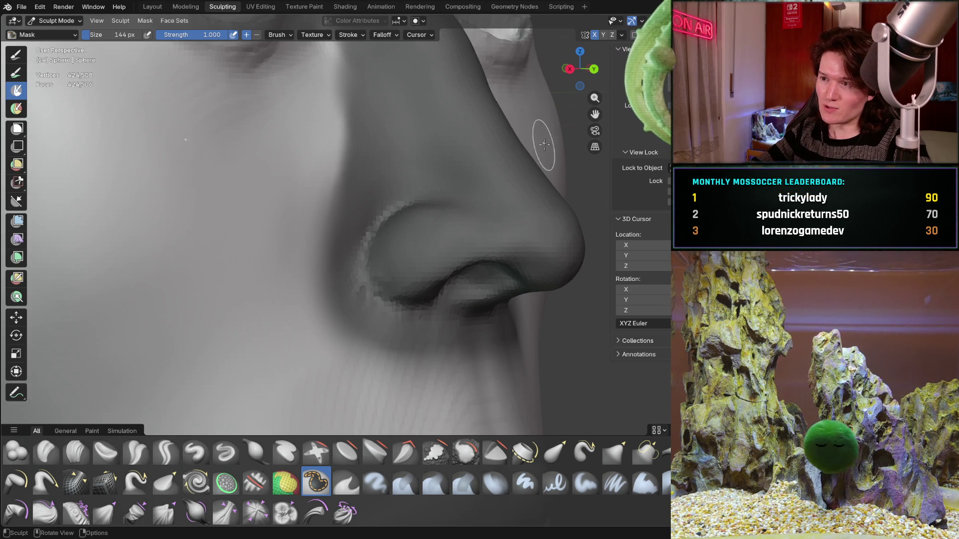
{"action": "scroll", "coordinate": [536, 150], "scroll_direction": "up", "scroll_amount": 2}
{"action": "scroll", "coordinate": [535, 151], "scroll_direction": "down", "scroll_amount": 1}
{"action": "scroll", "coordinate": [536, 151], "scroll_direction": "down", "scroll_amount": 2}
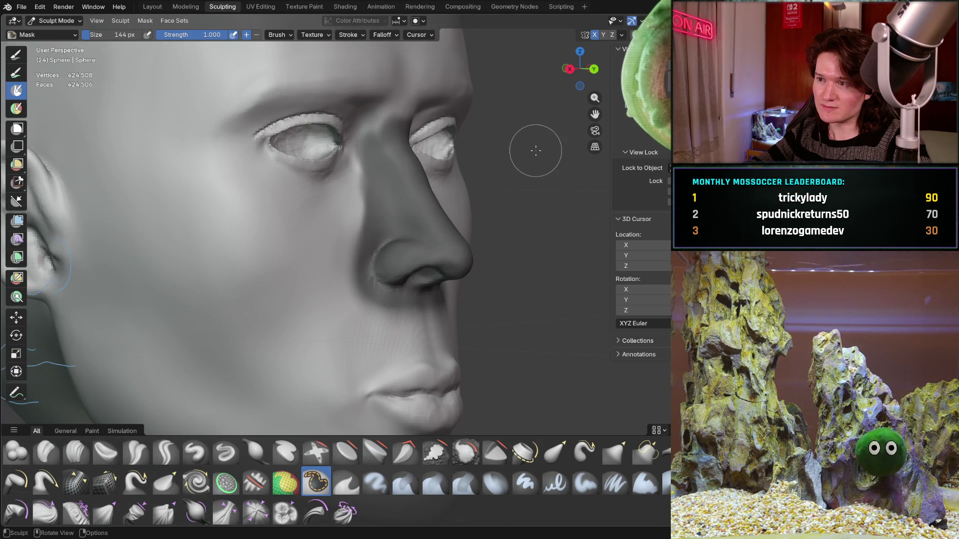
{"action": "scroll", "coordinate": [536, 150], "scroll_direction": "down", "scroll_amount": 2}
{"action": "scroll", "coordinate": [535, 150], "scroll_direction": "down", "scroll_amount": 2}
{"action": "scroll", "coordinate": [536, 150], "scroll_direction": "down", "scroll_amount": 2}
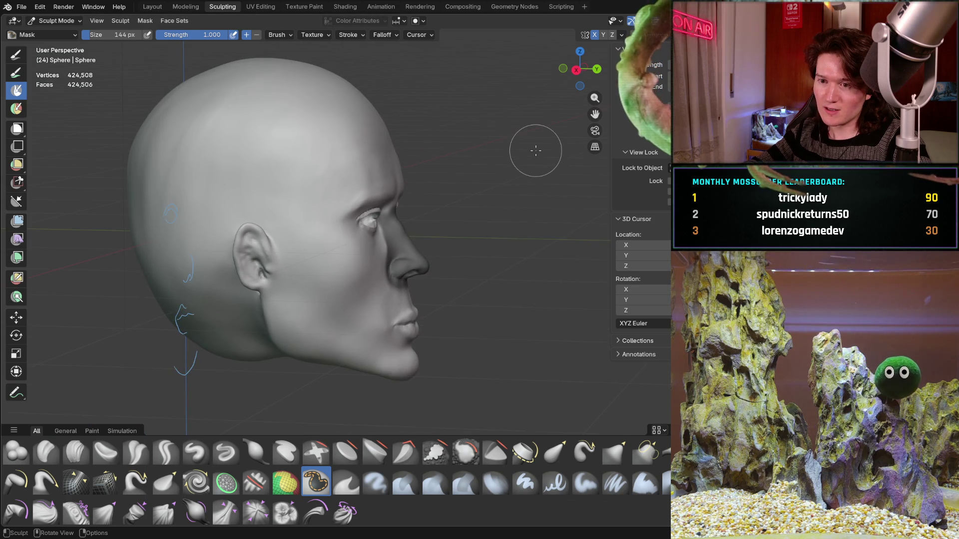
{"action": "key", "text": "KP_1"}
{"action": "scroll", "coordinate": [536, 151], "scroll_direction": "up", "scroll_amount": 1}
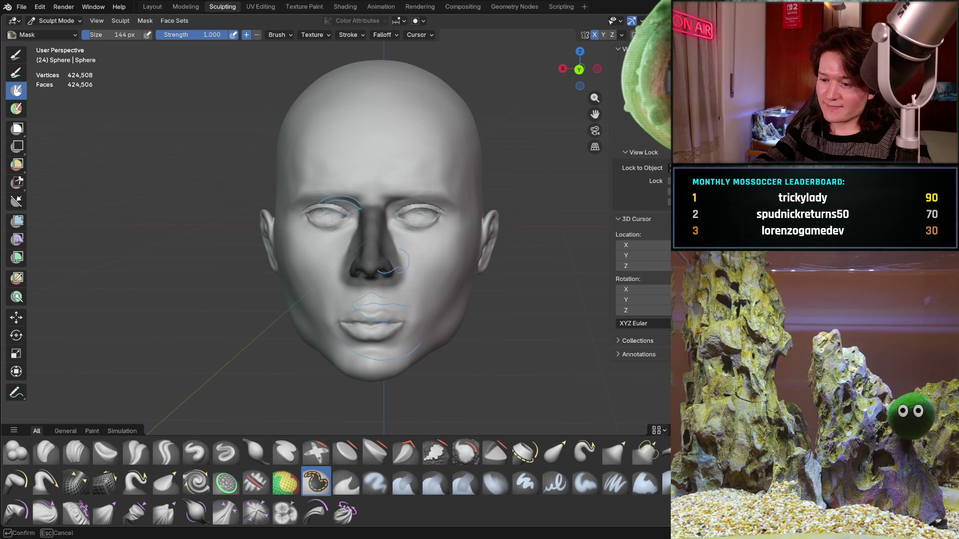
{"action": "scroll", "coordinate": [379, 248], "scroll_direction": "down", "scroll_amount": 5}
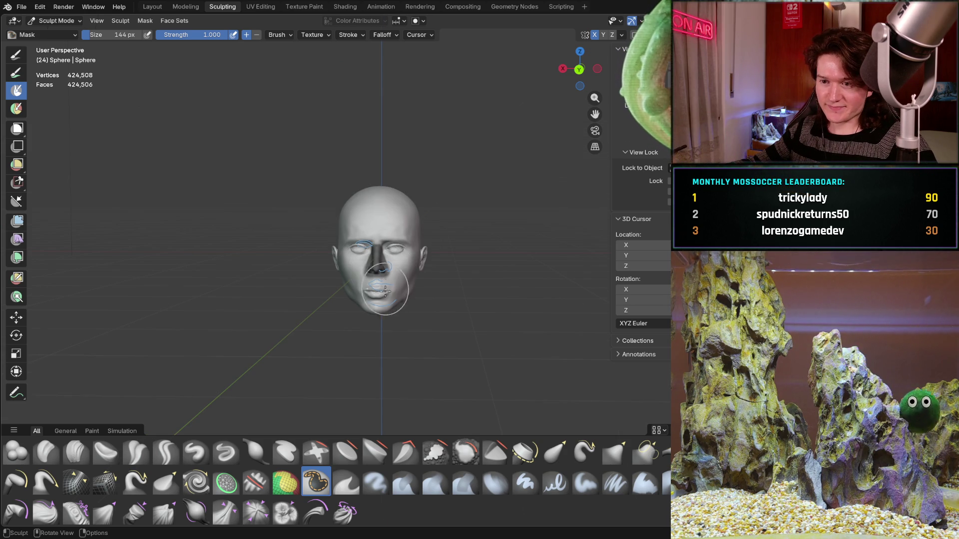
{"action": "scroll", "coordinate": [385, 285], "scroll_direction": "up", "scroll_amount": 2}
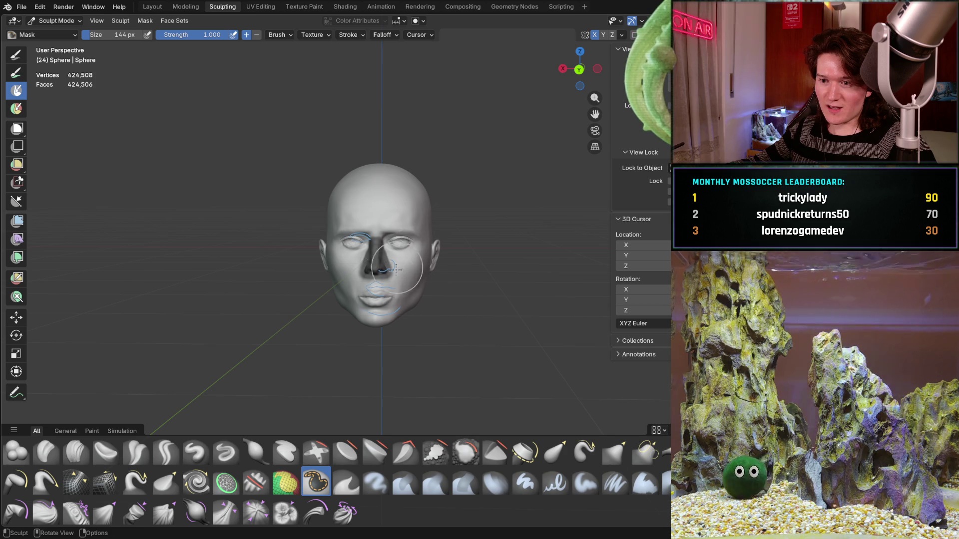
{"action": "middle_click_drag", "start_coordinate": [375, 285], "coordinate": [408, 245], "text": "ctrl"}
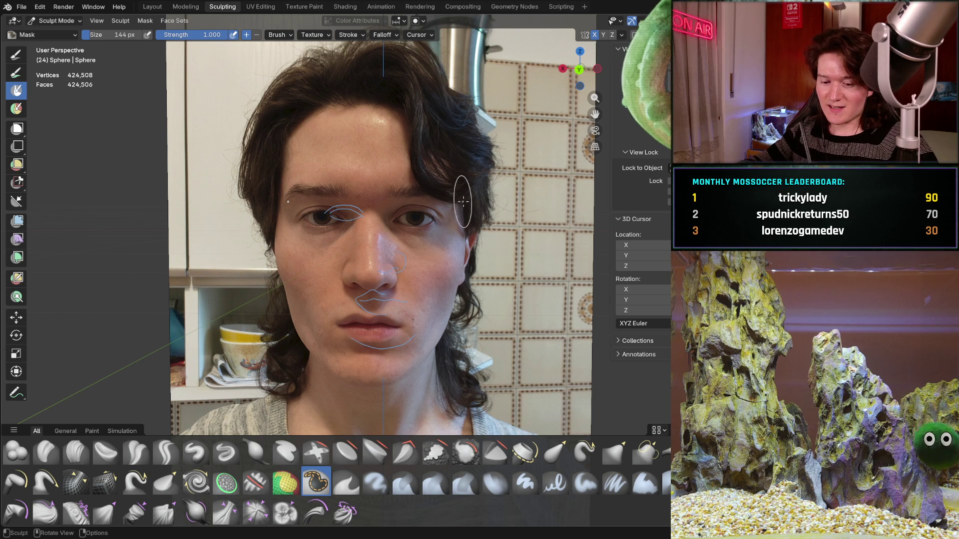
Snap to straight-on orthographic view, then hide the reference photo with Alt+H
{"action": "key", "text": "ctrl+KP_1"}
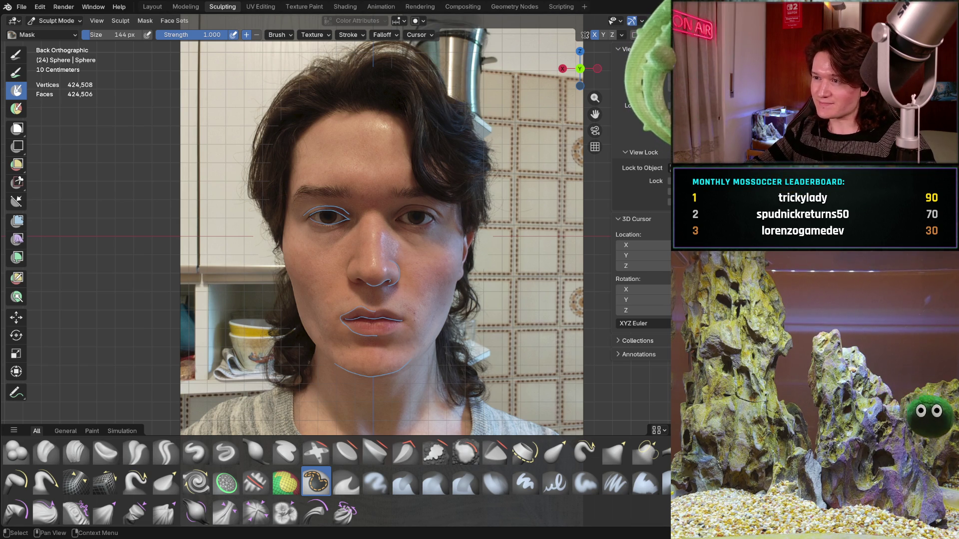
{"action": "key", "text": "alt+h"}
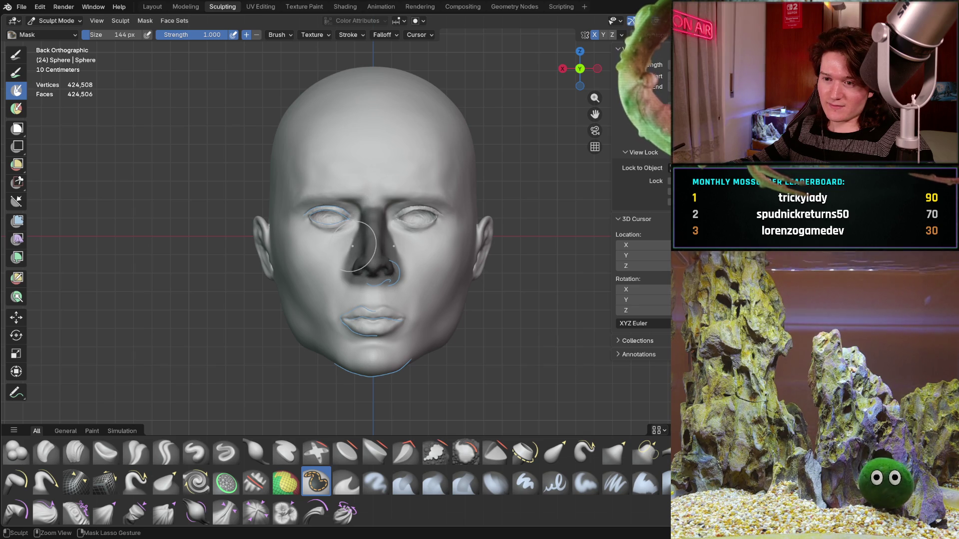
Orbit the face to check the mask, cancelling an accidental box-mask gesture
{"action": "key", "text": "ctrl"}
{"action": "scroll", "coordinate": [339, 266], "scroll_direction": "up", "scroll_amount": 5}
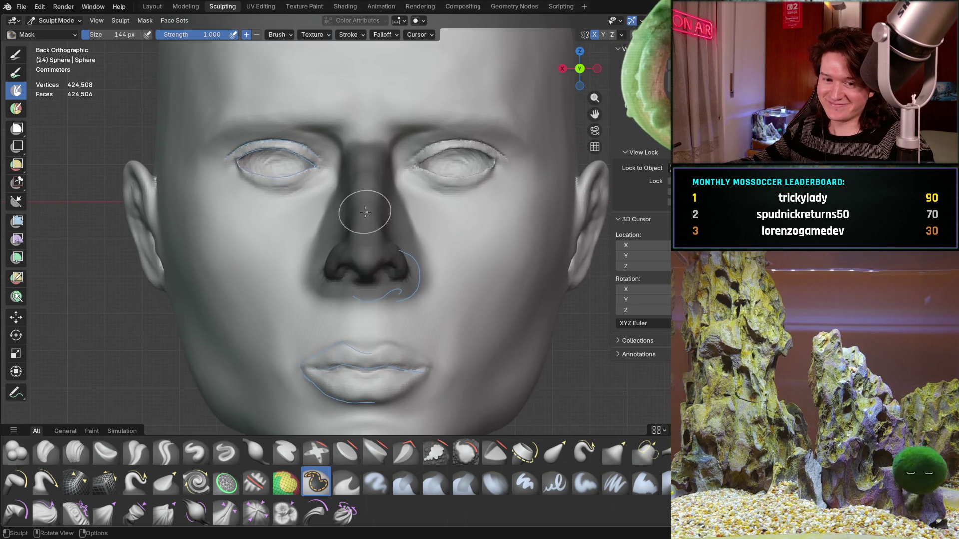
{"action": "scroll", "coordinate": [330, 300], "scroll_direction": "up", "scroll_amount": 2}
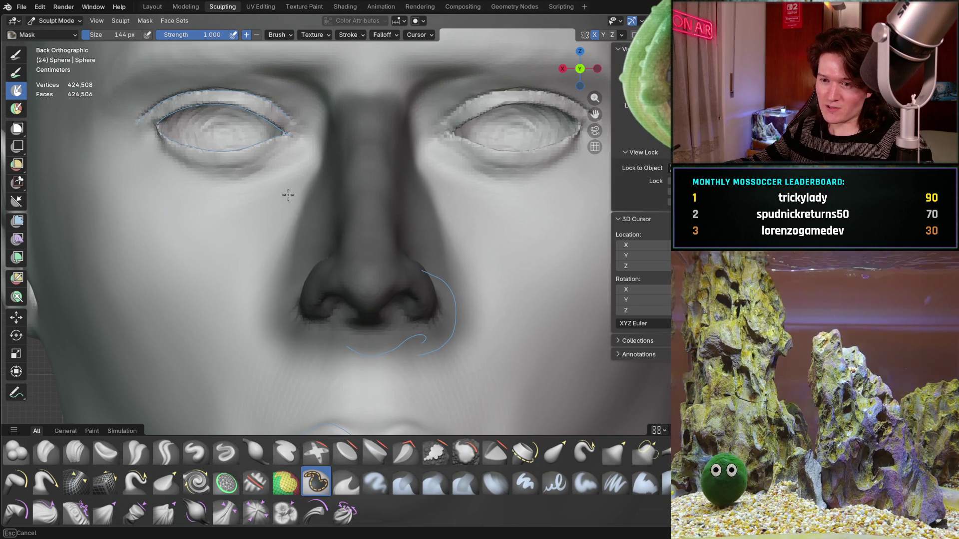
{"action": "middle_click_drag", "start_coordinate": [285, 187], "coordinate": [298, 231], "text": "shift"}
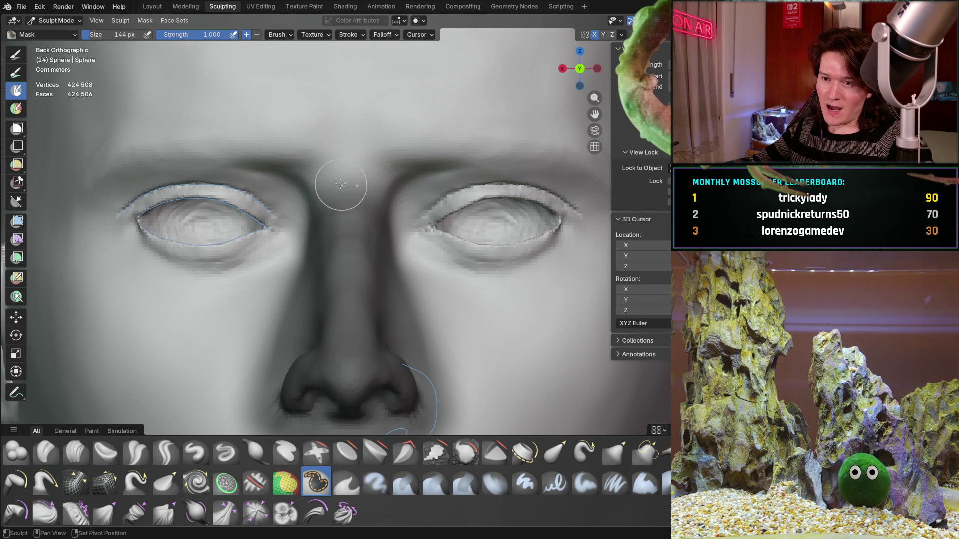
{"action": "middle_click_drag", "start_coordinate": [342, 193], "coordinate": [353, 186]}
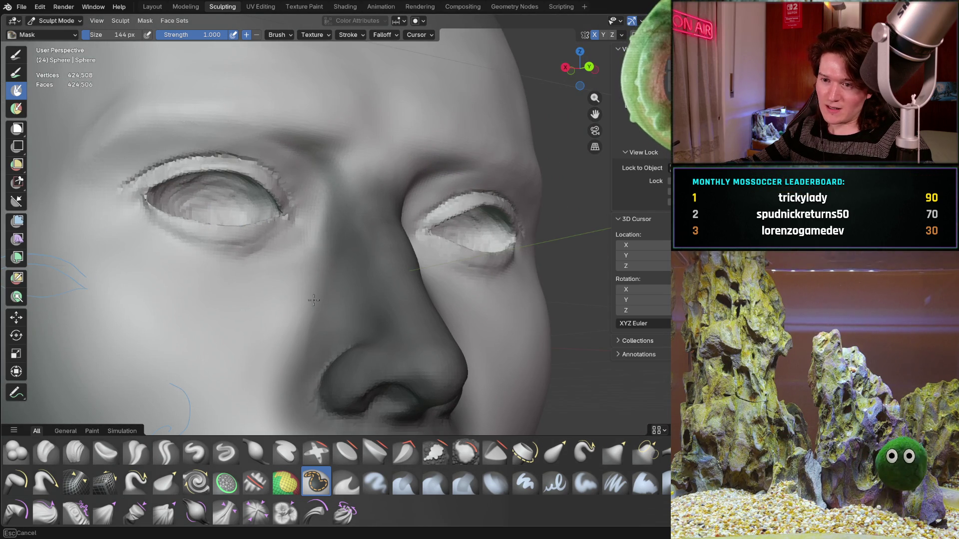
{"action": "middle_click_drag", "start_coordinate": [341, 189], "coordinate": [301, 217]}
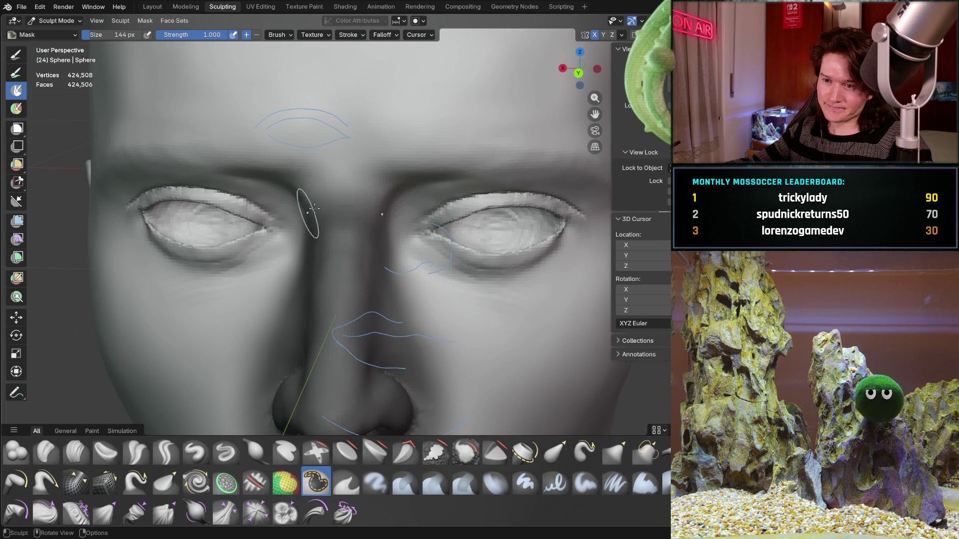
{"action": "middle_click_drag", "start_coordinate": [418, 203], "coordinate": [370, 200]}
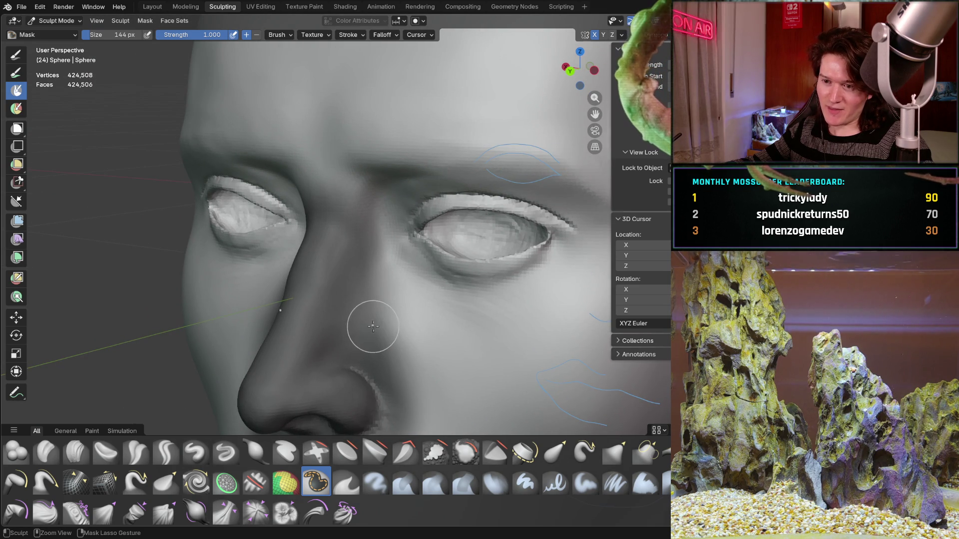
{"action": "key", "text": "b"}
{"action": "key", "text": "Escape"}
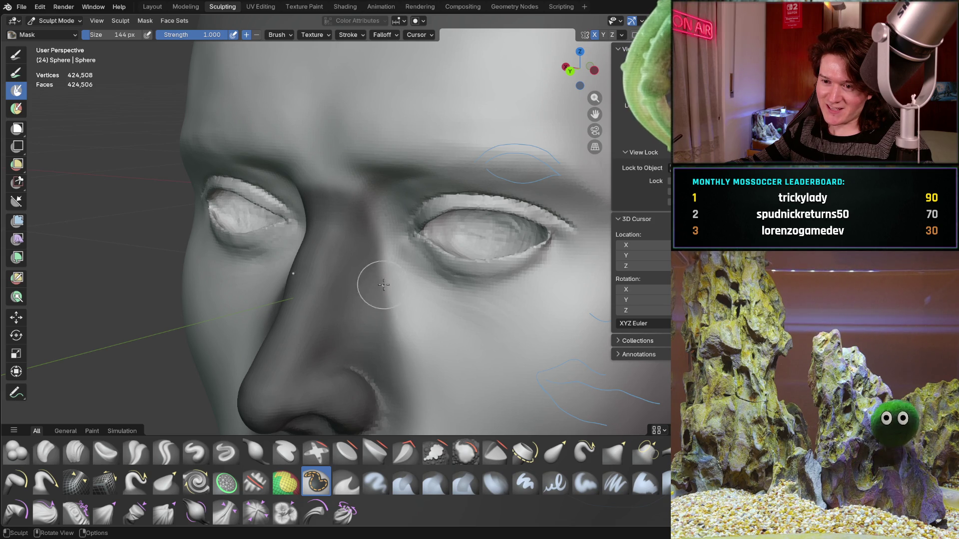
{"action": "key", "text": "Escape"}
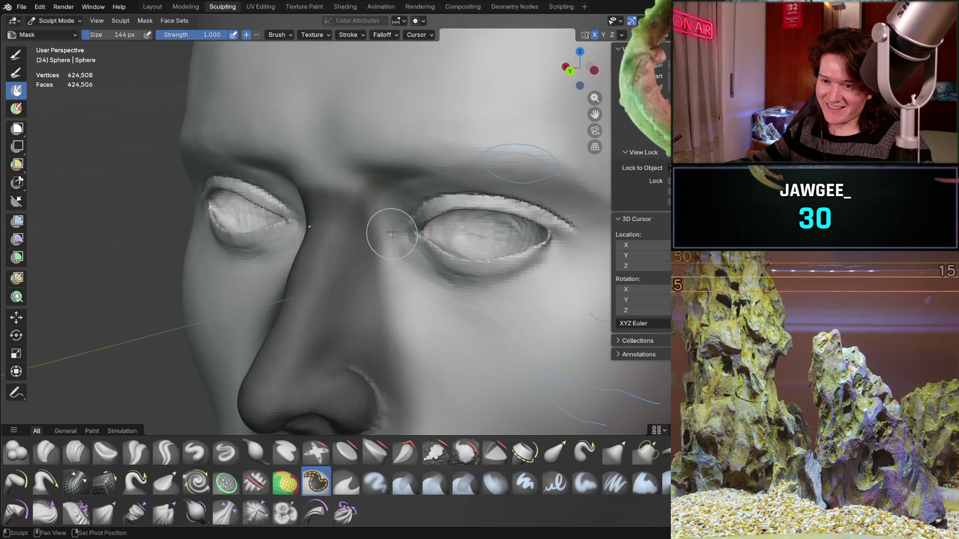
Invert the mask so only the nose is editable, then square up the orthographic view
{"action": "middle_click_drag", "start_coordinate": [388, 224], "coordinate": [408, 228]}
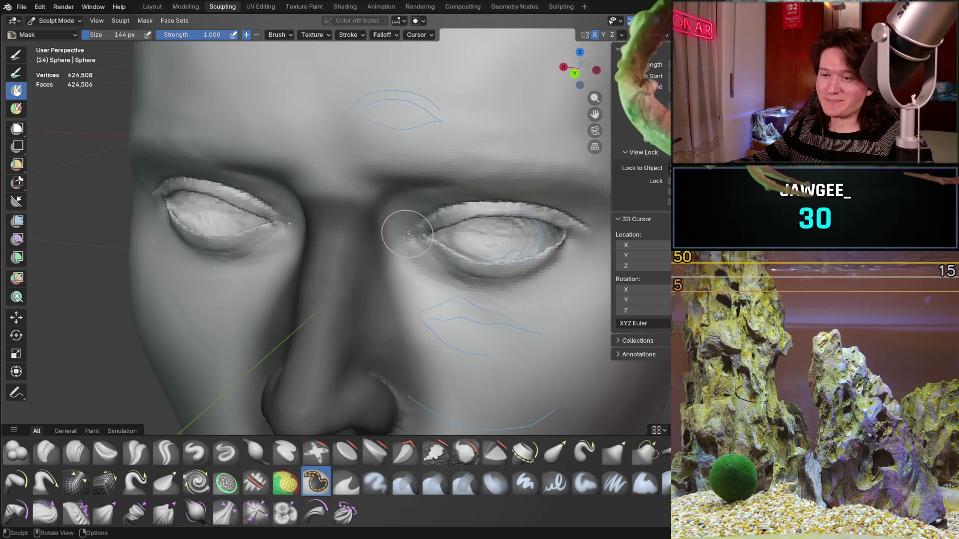
{"action": "mouse_move", "coordinate": [414, 185]}
{"action": "middle_mouse_down"}
{"action": "mouse_move", "coordinate": [379, 189]}
{"action": "mouse_move", "coordinate": [396, 212]}
{"action": "middle_mouse_up"}
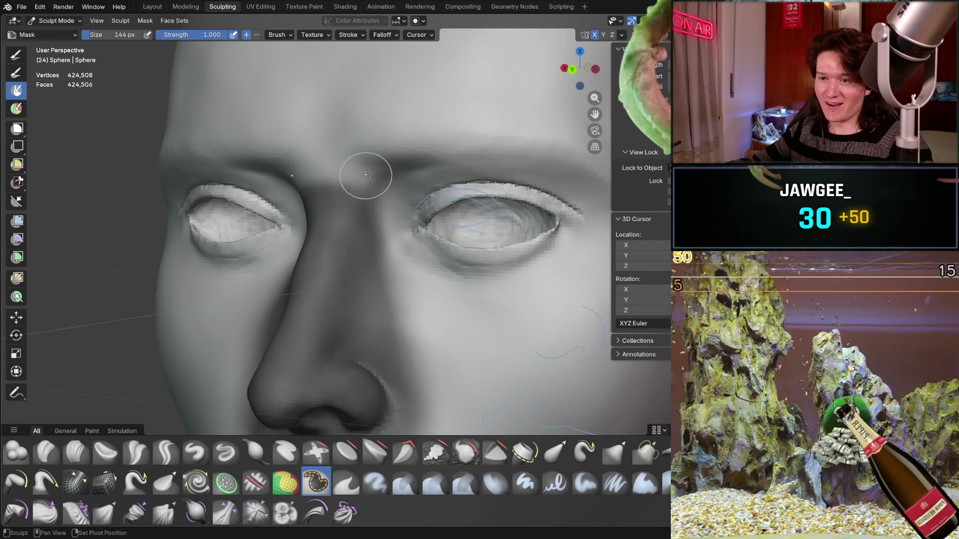
{"action": "middle_click_drag", "start_coordinate": [305, 183], "coordinate": [357, 172]}
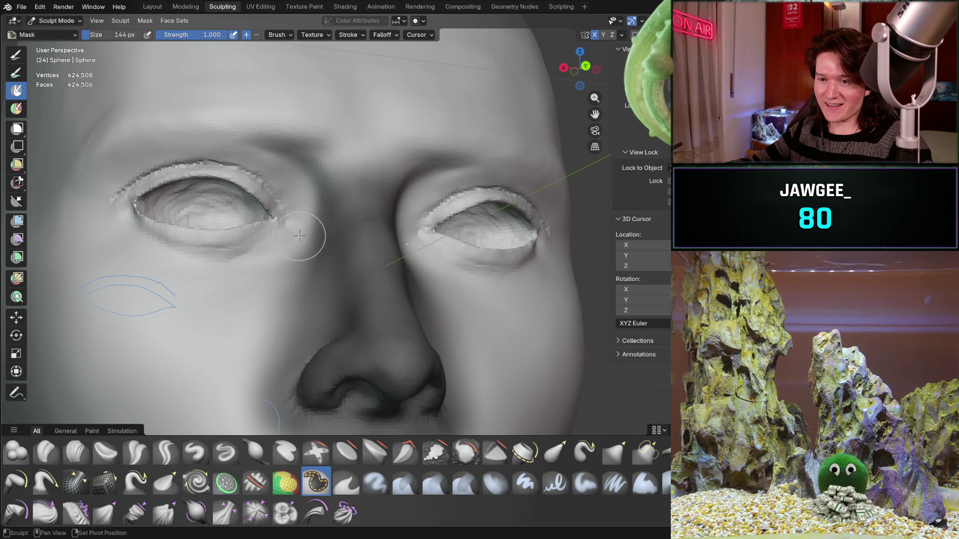
{"action": "mouse_move", "coordinate": [396, 133]}
{"action": "middle_mouse_down"}
{"action": "mouse_move", "coordinate": [428, 275]}
{"action": "mouse_move", "coordinate": [422, 146]}
{"action": "middle_mouse_up"}
{"action": "middle_click_drag", "start_coordinate": [453, 249], "coordinate": [368, 209]}
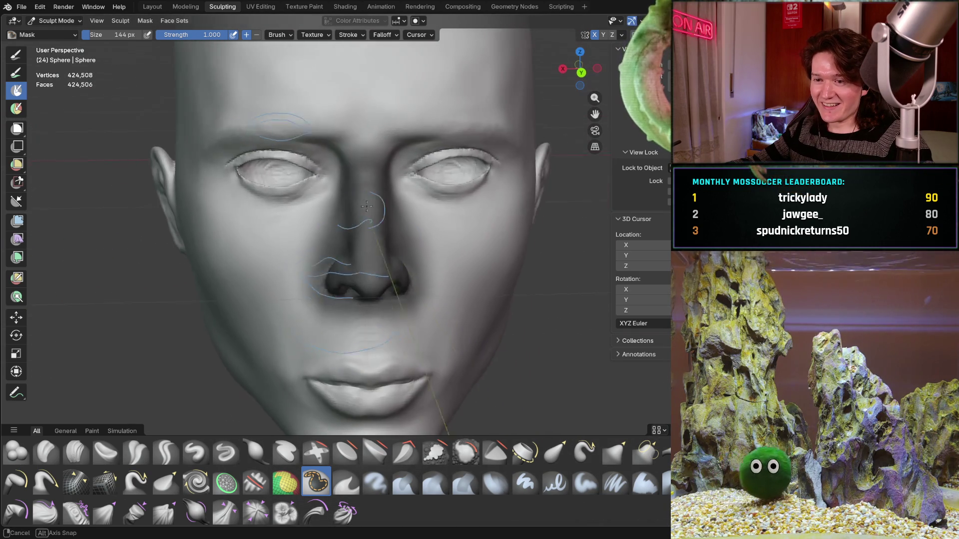
{"action": "scroll", "coordinate": [365, 189], "scroll_direction": "down", "scroll_amount": 3}
{"action": "scroll", "coordinate": [390, 165], "scroll_direction": "up", "scroll_amount": 5}
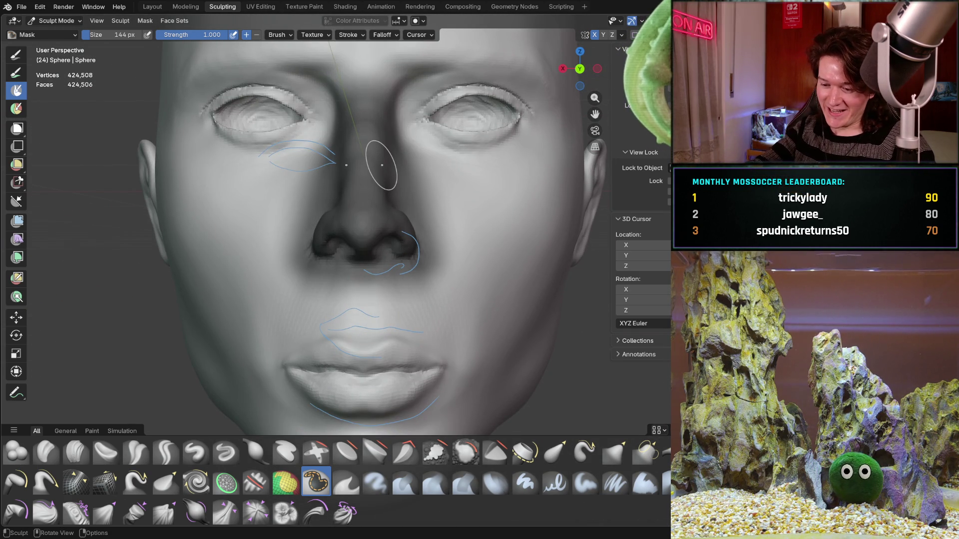
{"action": "key", "text": "ctrl+i"}
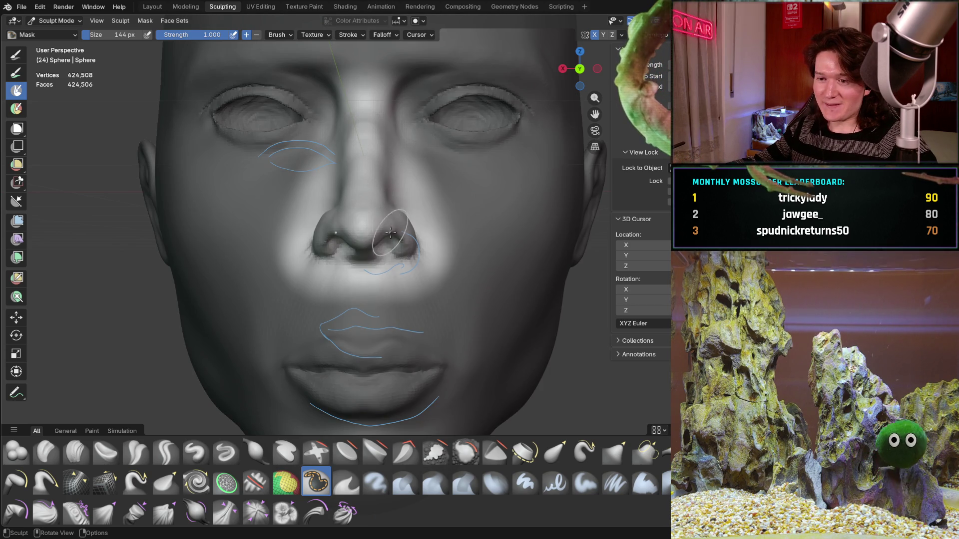
{"action": "key", "text": "ctrl+KP_1"}
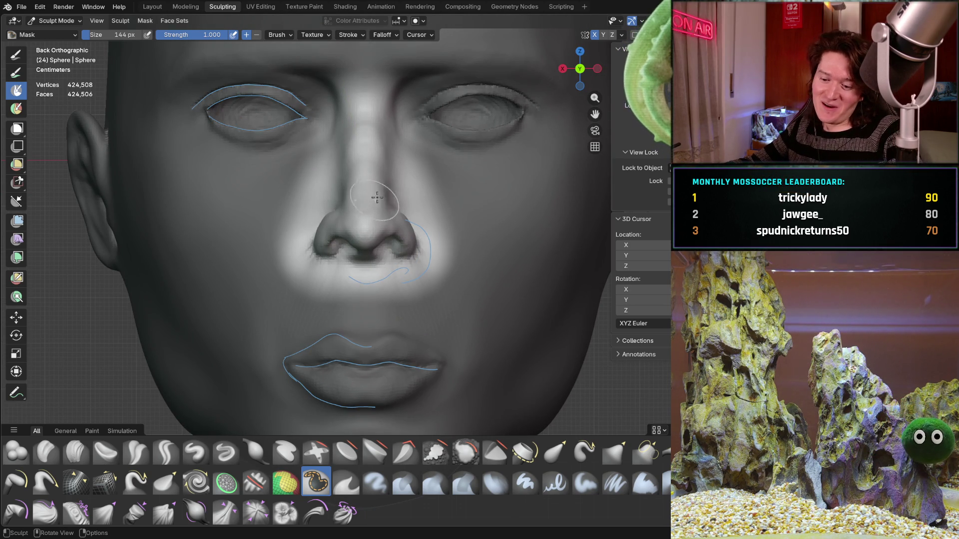
With the Move tool, lower the unmasked nose along Z, then check it in side profile
{"action": "key", "text": "g"}
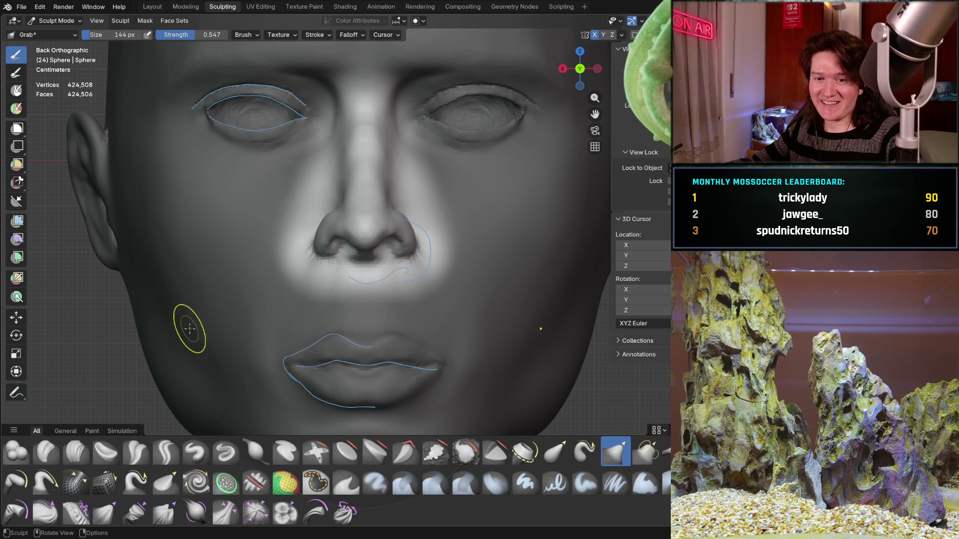
{"action": "left_click", "coordinate": [16, 317]}
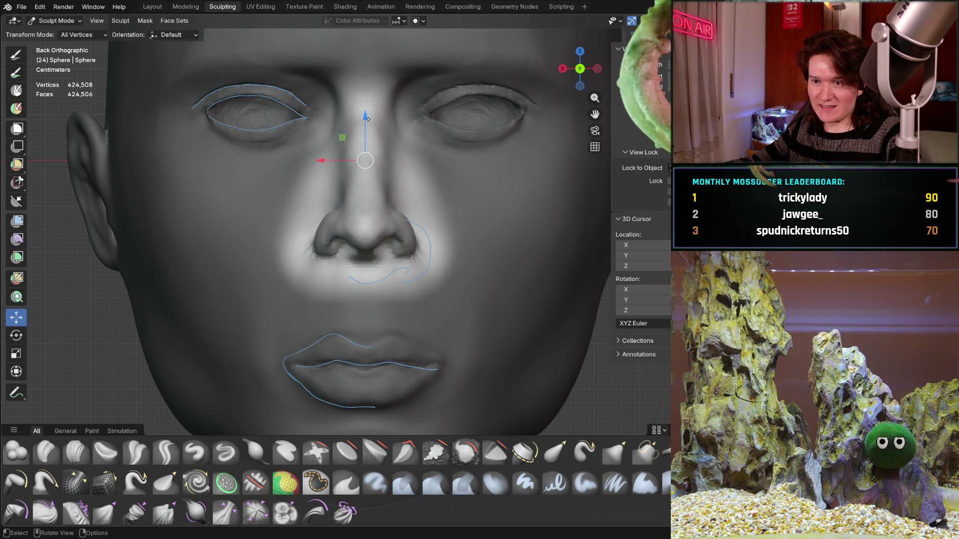
{"action": "left_click_drag", "start_coordinate": [365, 120], "coordinate": [354, 165]}
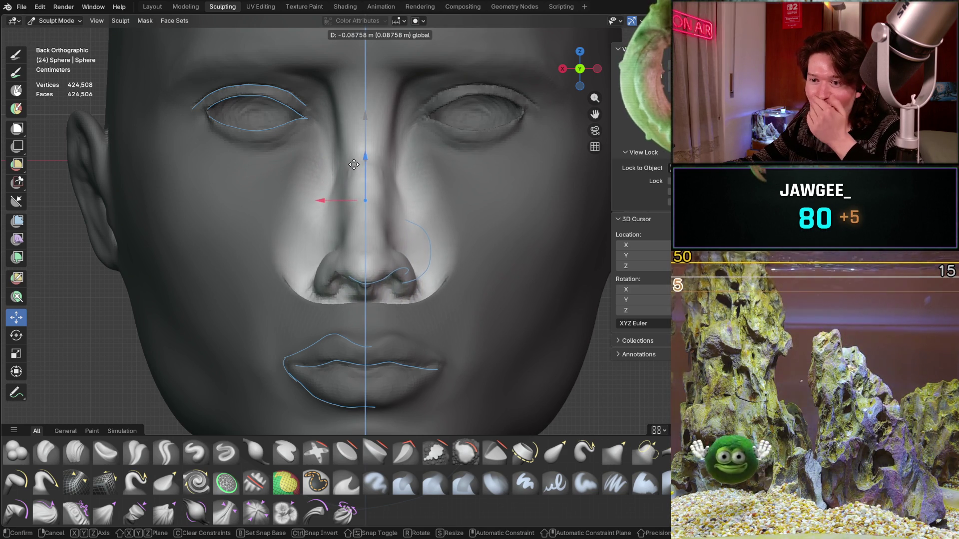
{"action": "left_click_drag", "start_coordinate": [354, 164], "coordinate": [353, 165]}
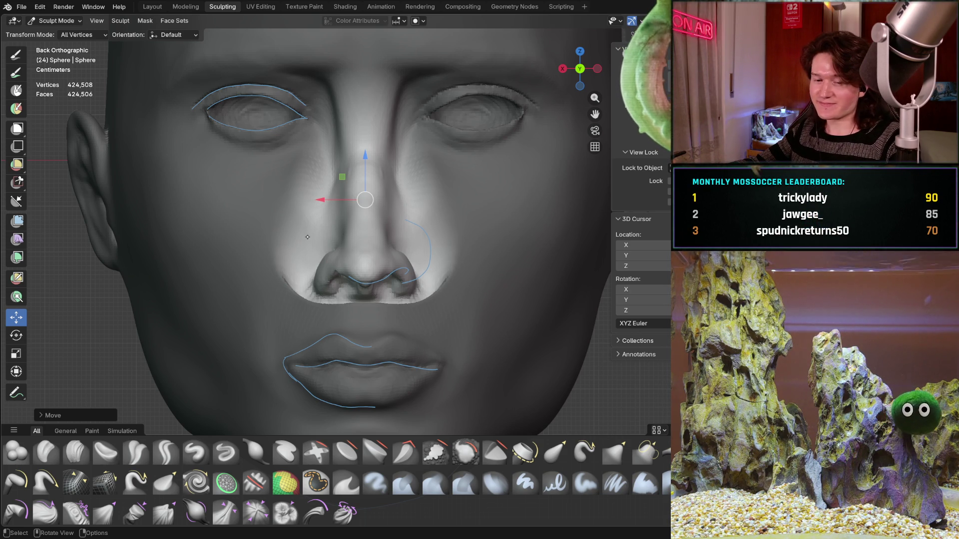
{"action": "middle_click_drag", "start_coordinate": [346, 273], "coordinate": [384, 253]}
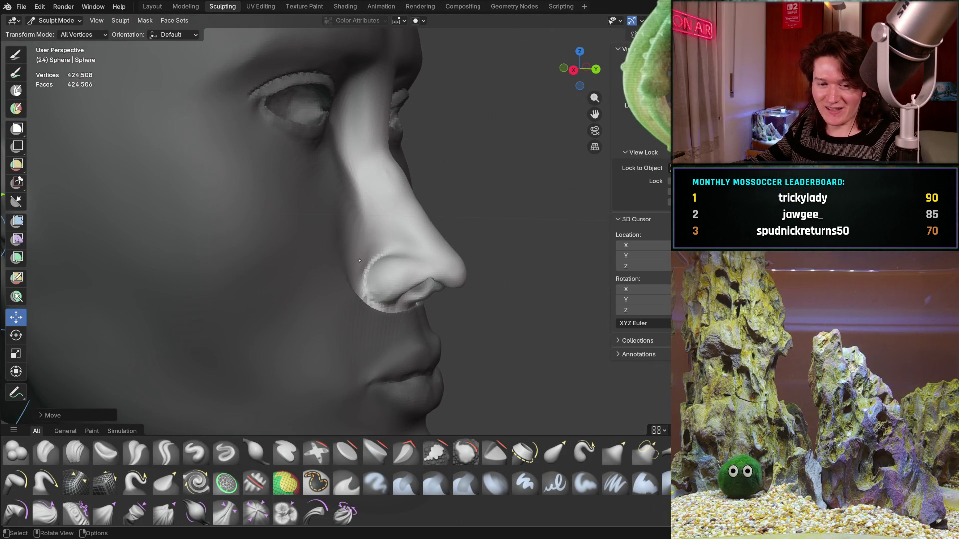
{"action": "scroll", "coordinate": [356, 261], "scroll_direction": "down", "scroll_amount": 4}
Check the lowered nose front-on and in profile, then switch to the Rotate tool
{"action": "mouse_move", "coordinate": [356, 262]}
{"action": "middle_mouse_down"}
{"action": "mouse_move", "coordinate": [321, 294]}
{"action": "mouse_move", "coordinate": [308, 261]}
{"action": "mouse_move", "coordinate": [387, 245]}
{"action": "mouse_move", "coordinate": [368, 268]}
{"action": "middle_mouse_up"}
{"action": "scroll", "coordinate": [387, 245], "scroll_direction": "up", "scroll_amount": 2}
{"action": "scroll", "coordinate": [387, 245], "scroll_direction": "up", "scroll_amount": 2}
{"action": "scroll", "coordinate": [387, 245], "scroll_direction": "up", "scroll_amount": 2}
{"action": "scroll", "coordinate": [368, 267], "scroll_direction": "down", "scroll_amount": 1}
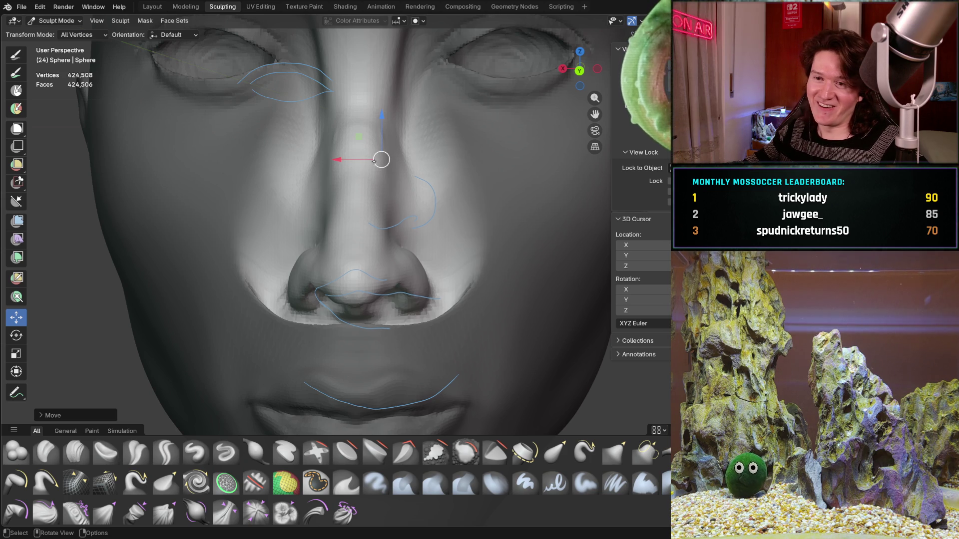
{"action": "middle_click_drag", "start_coordinate": [320, 166], "coordinate": [299, 168]}
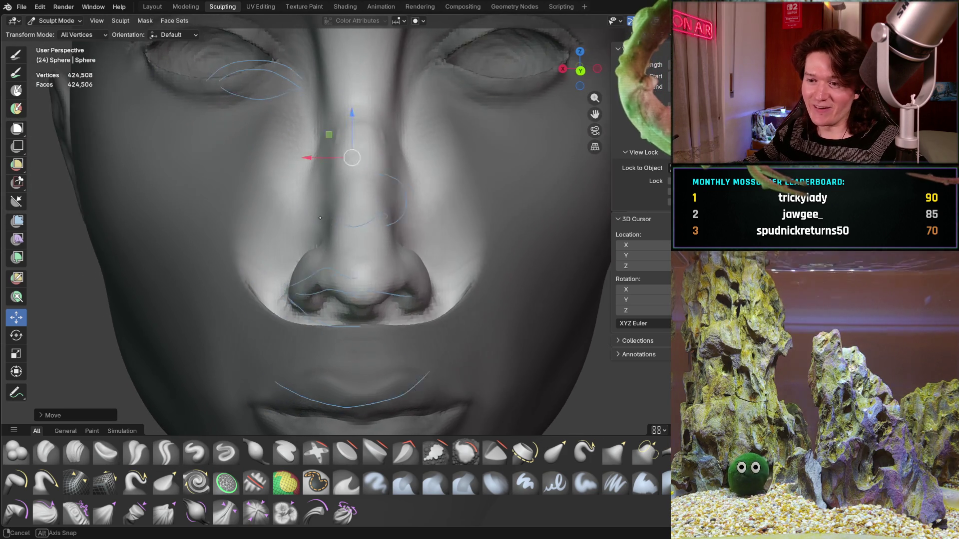
{"action": "key", "text": "ctrl+KP_1"}
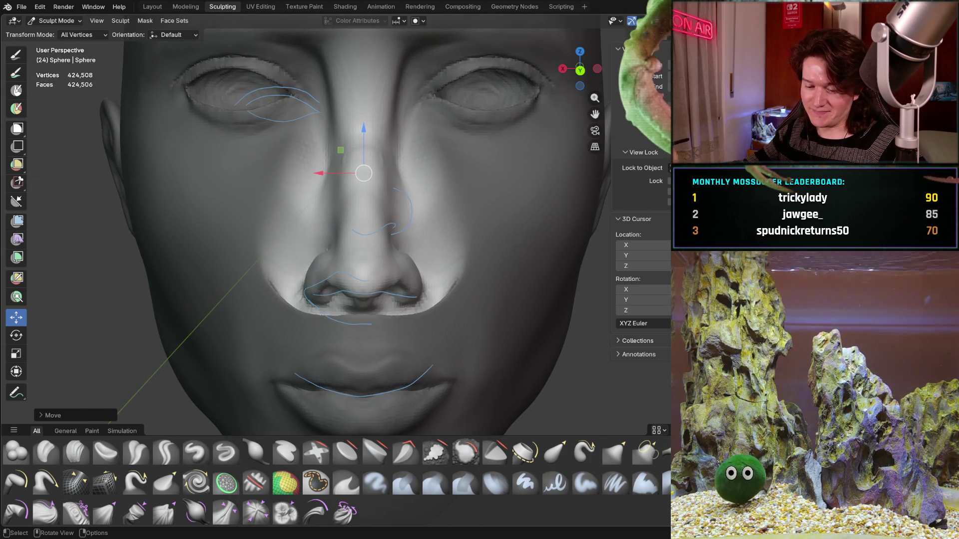
{"action": "key", "text": "KP_5"}
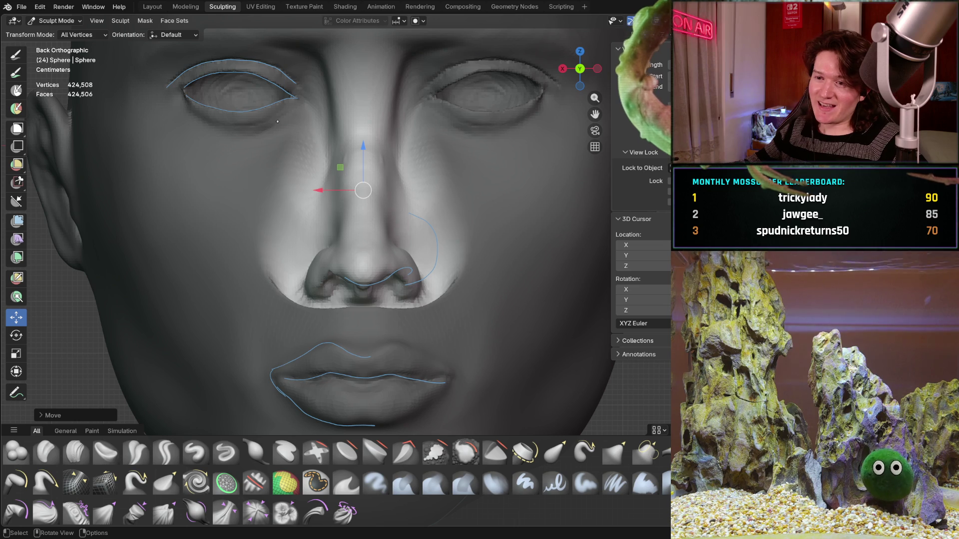
{"action": "mouse_move", "coordinate": [330, 220]}
{"action": "middle_mouse_down"}
{"action": "mouse_move", "coordinate": [424, 207]}
{"action": "mouse_move", "coordinate": [350, 232]}
{"action": "middle_mouse_up"}
{"action": "left_click", "coordinate": [15, 335]}
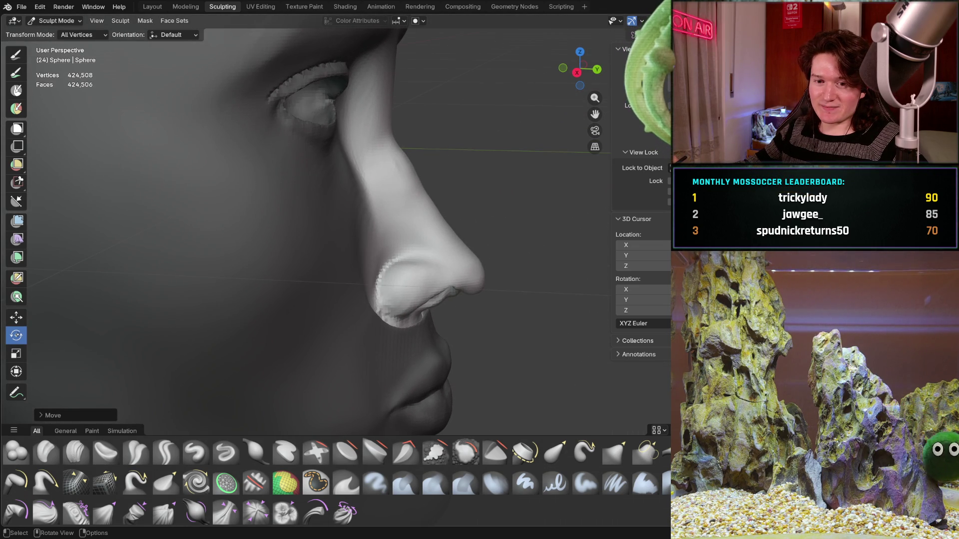
{"action": "scroll", "coordinate": [398, 172], "scroll_direction": "down", "scroll_amount": 5}
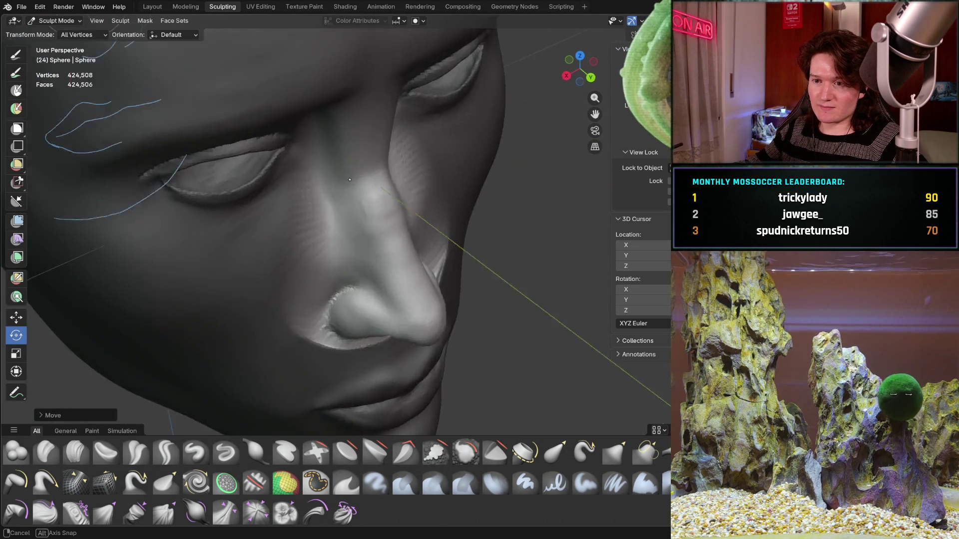
Rotate the unmasked nose a few degrees with the trackball ring, then return to a straight-on orthographic view
{"action": "mouse_move", "coordinate": [398, 172]}
{"action": "middle_mouse_down"}
{"action": "mouse_move", "coordinate": [296, 232]}
{"action": "mouse_move", "coordinate": [225, 217]}
{"action": "middle_mouse_up"}
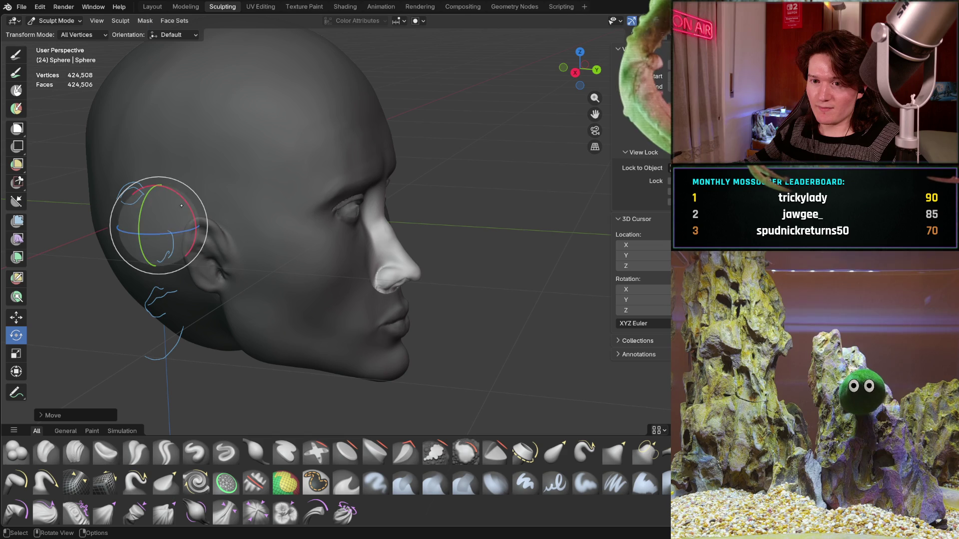
{"action": "left_click_drag", "start_coordinate": [193, 197], "coordinate": [187, 210]}
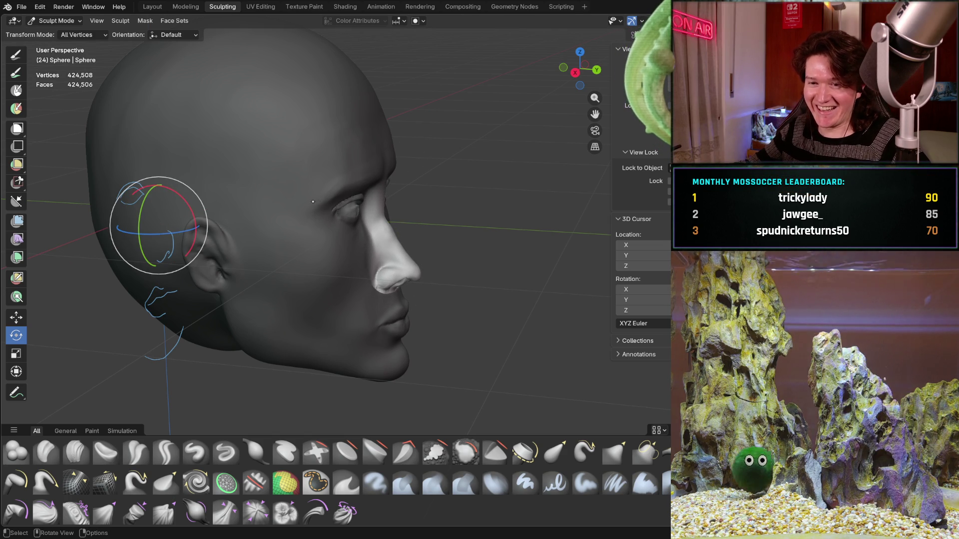
{"action": "mouse_move", "coordinate": [314, 159]}
{"action": "middle_mouse_down"}
{"action": "mouse_move", "coordinate": [377, 191]}
{"action": "mouse_move", "coordinate": [379, 175]}
{"action": "middle_mouse_up"}
{"action": "scroll", "coordinate": [377, 191], "scroll_direction": "up", "scroll_amount": 4}
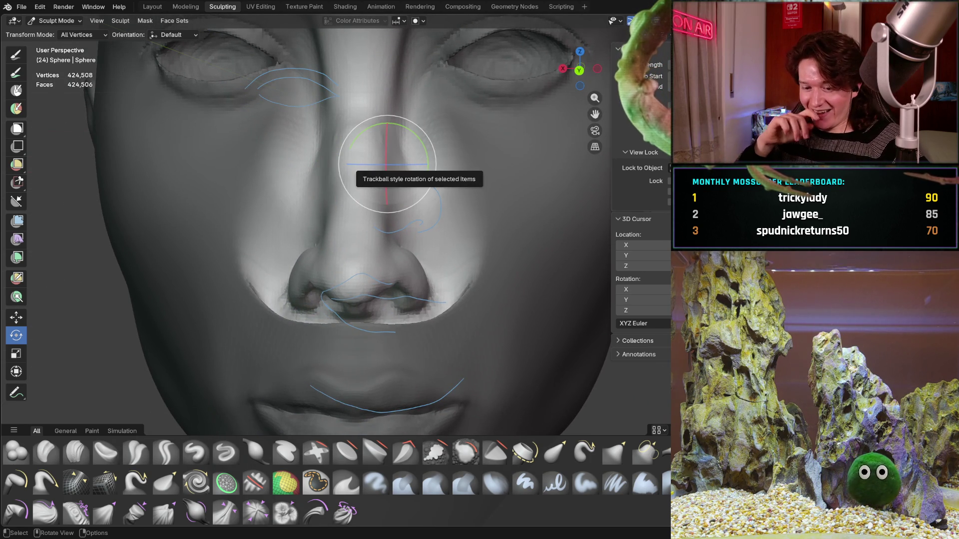
{"action": "key", "text": "ctrl+KP_1"}
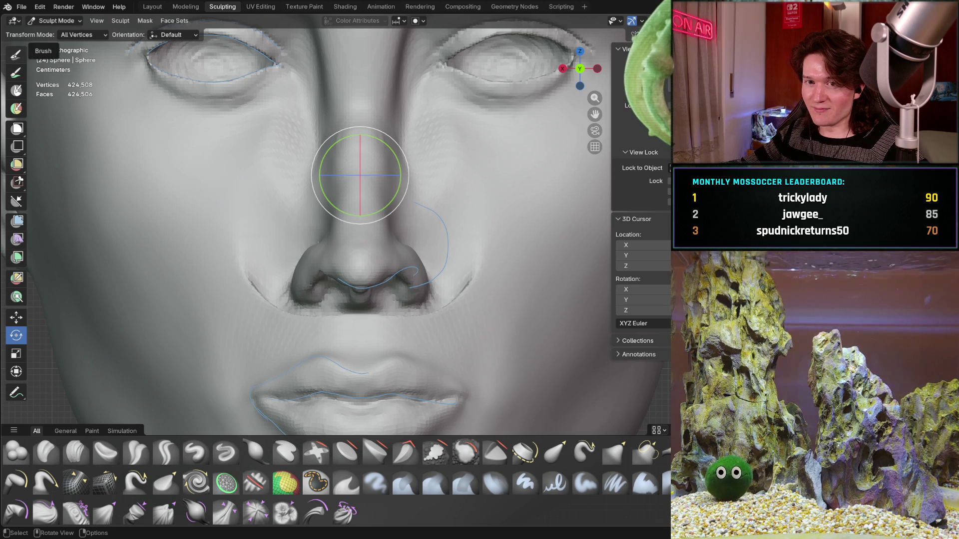
With the Grab brush enlarged to about 288 px, lift and reshape both nostrils
{"action": "left_click", "coordinate": [615, 452]}
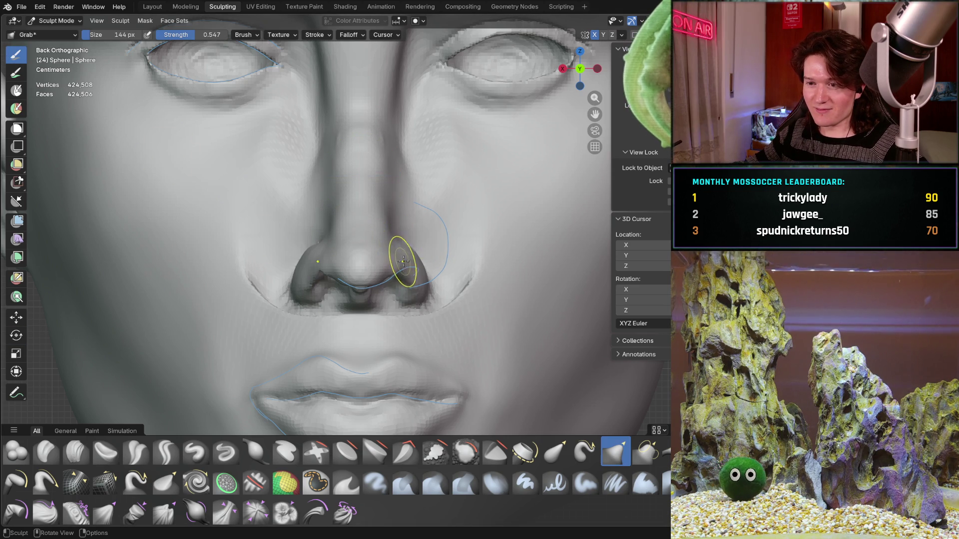
{"action": "scroll", "coordinate": [402, 262], "scroll_direction": "up", "scroll_amount": 1}
{"action": "scroll", "coordinate": [393, 253], "scroll_direction": "up", "scroll_amount": 2}
{"action": "scroll", "coordinate": [382, 244], "scroll_direction": "up", "scroll_amount": 1}
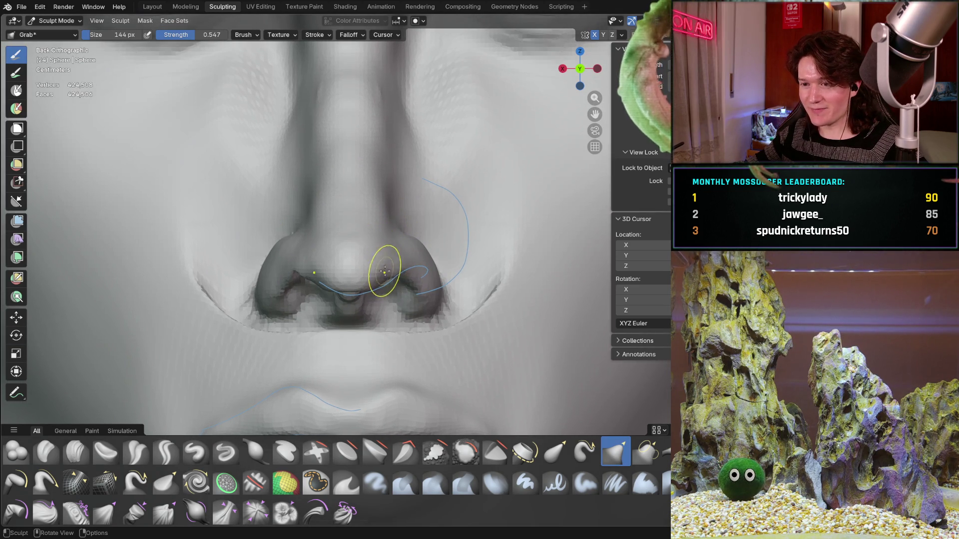
{"action": "scroll", "coordinate": [378, 274], "scroll_direction": "down", "scroll_amount": 1}
{"action": "scroll", "coordinate": [377, 300], "scroll_direction": "up", "scroll_amount": 1}
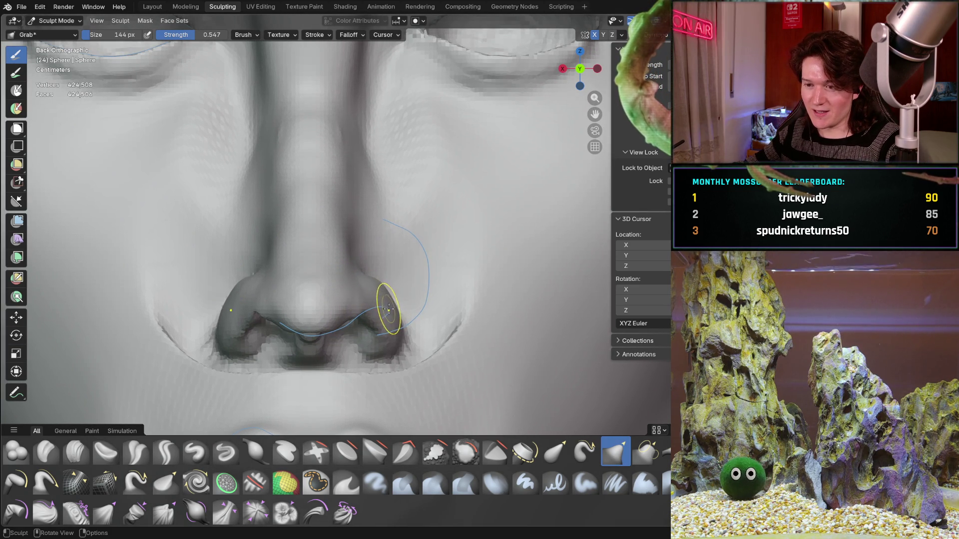
{"action": "key", "text": "f"}
{"action": "left_click", "coordinate": [407, 326]}
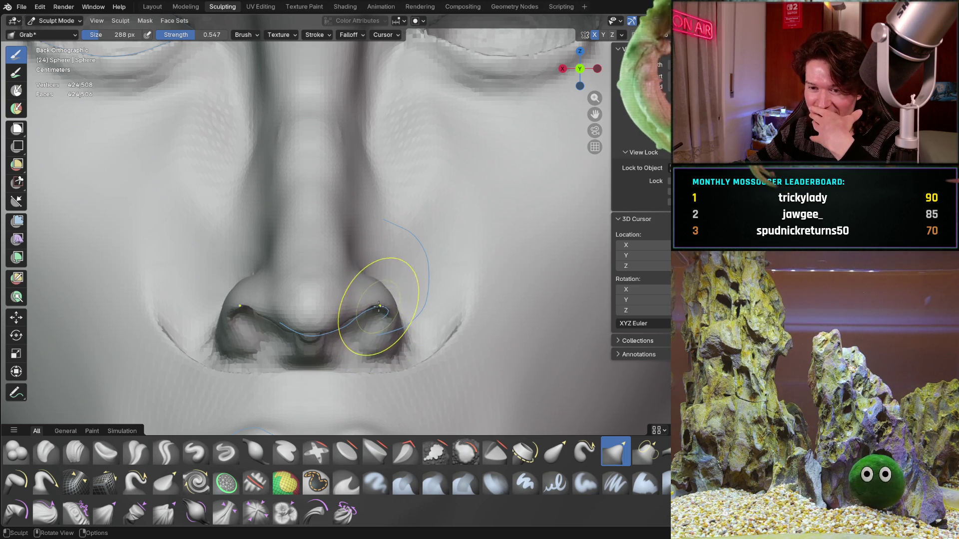
{"action": "left_click_drag", "start_coordinate": [384, 333], "coordinate": [396, 321]}
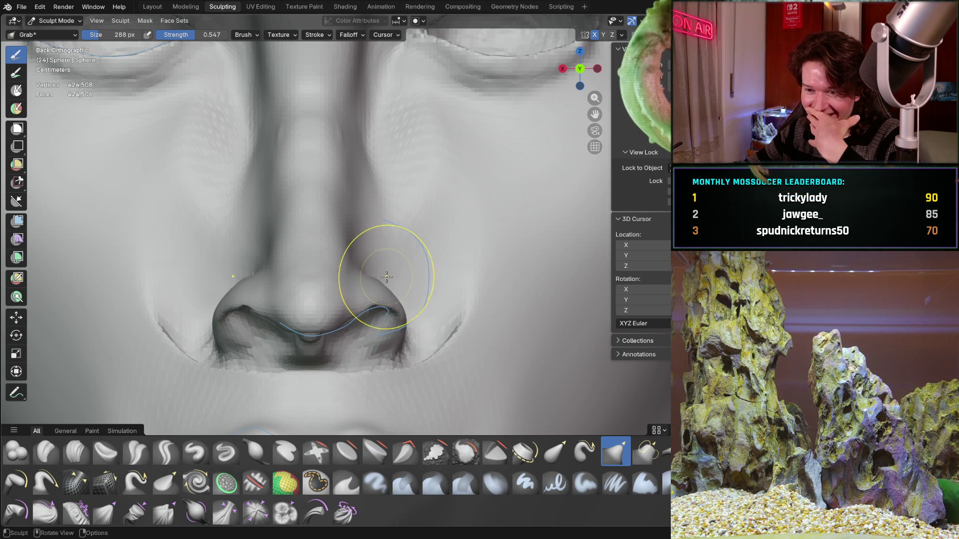
Check the nostrils from an angle, then snap to a flat straight-on view of the nose
{"action": "middle_click_drag", "start_coordinate": [385, 276], "coordinate": [379, 304]}
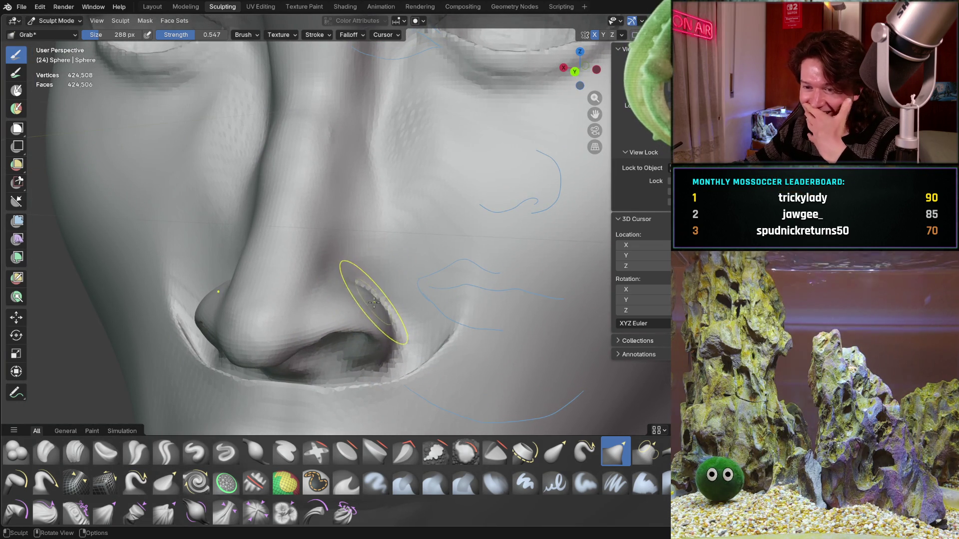
{"action": "middle_click_drag", "start_coordinate": [350, 306], "coordinate": [372, 306]}
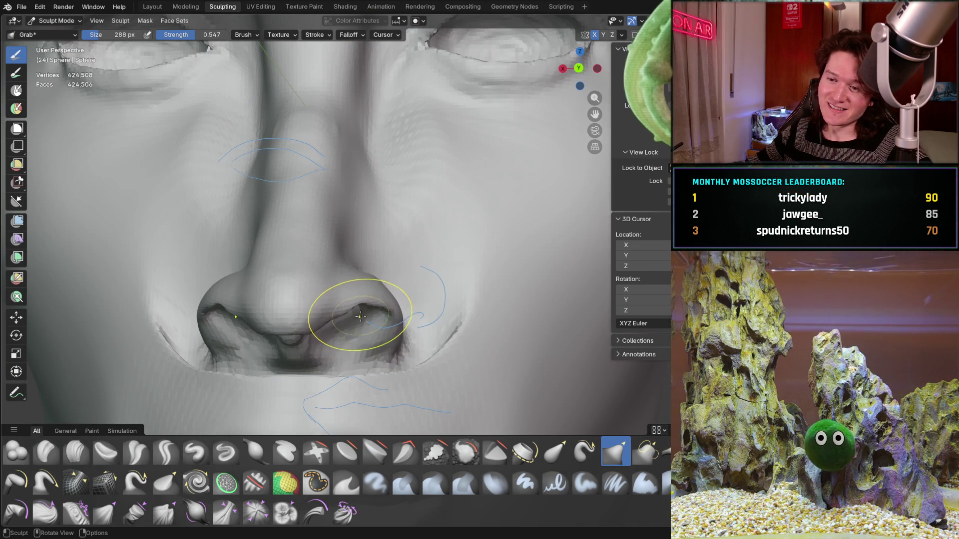
{"action": "key", "text": "ctrl+KP_1"}
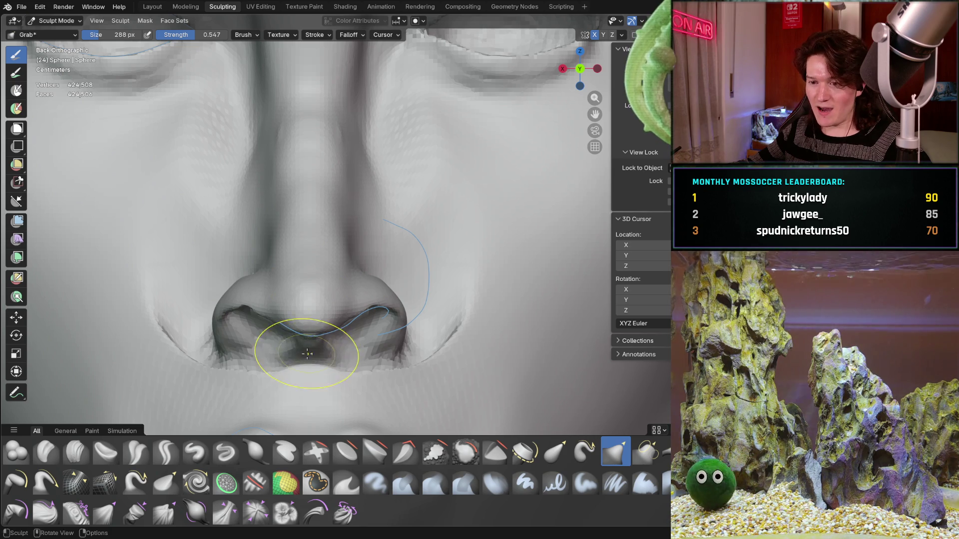
Grab the nostril base on both sides and pull the nose mesh into shape, checking from several angles
{"action": "mouse_move", "coordinate": [353, 353]}
{"action": "left_mouse_down"}
{"action": "mouse_move", "coordinate": [402, 326]}
{"action": "mouse_move", "coordinate": [392, 344]}
{"action": "left_mouse_up"}
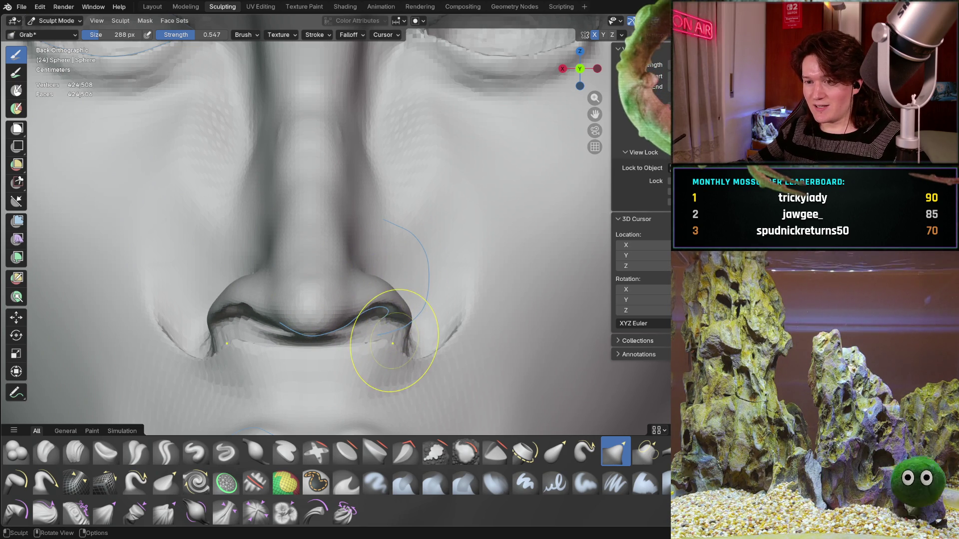
{"action": "middle_click_drag", "start_coordinate": [368, 278], "coordinate": [359, 296]}
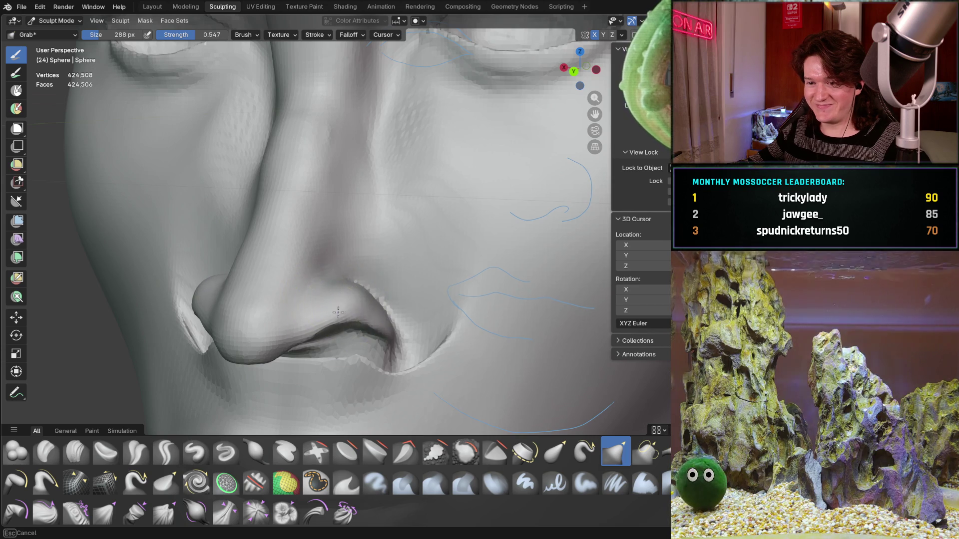
{"action": "middle_click_drag", "start_coordinate": [317, 325], "coordinate": [394, 277]}
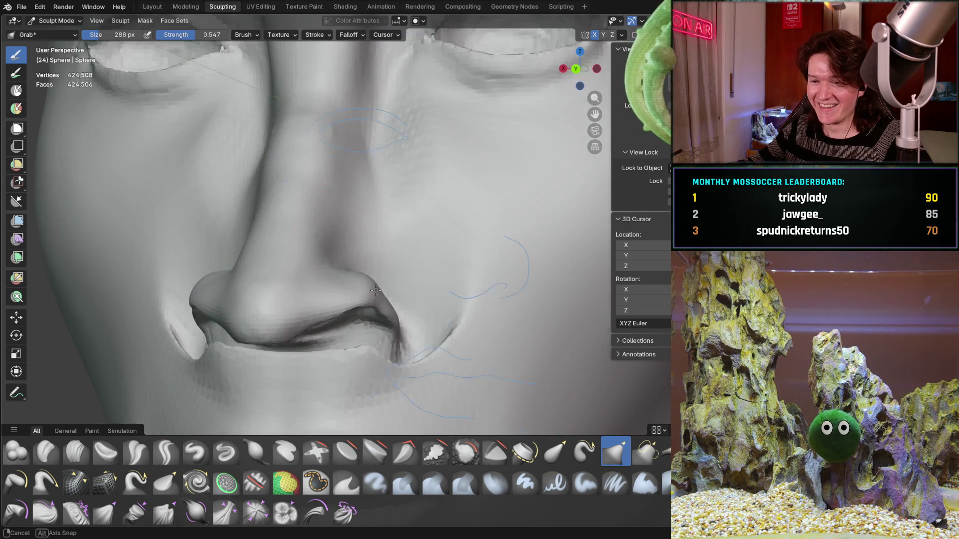
{"action": "key", "text": "ctrl+KP_1"}
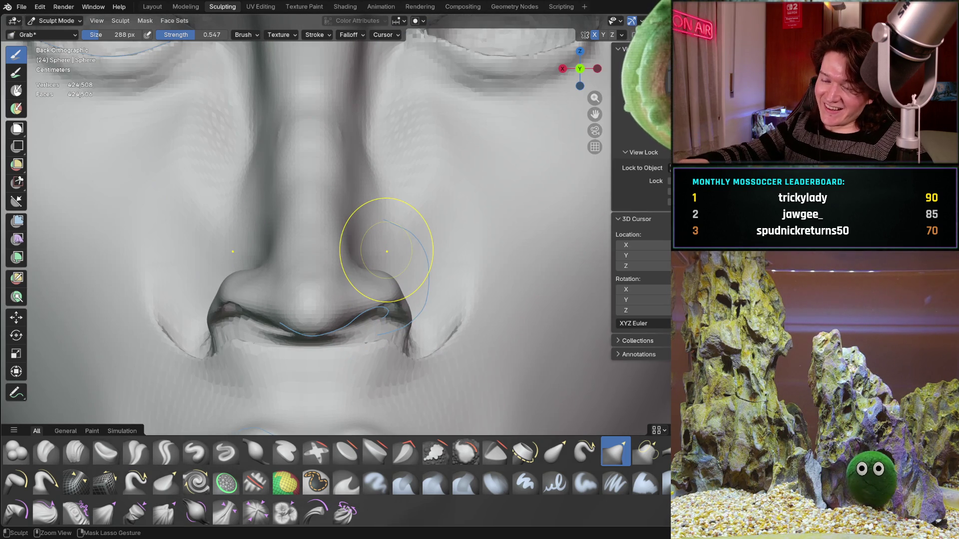
{"action": "mouse_move", "coordinate": [370, 293]}
{"action": "left_mouse_down"}
{"action": "mouse_move", "coordinate": [364, 261]}
{"action": "mouse_move", "coordinate": [375, 253]}
{"action": "left_mouse_up"}
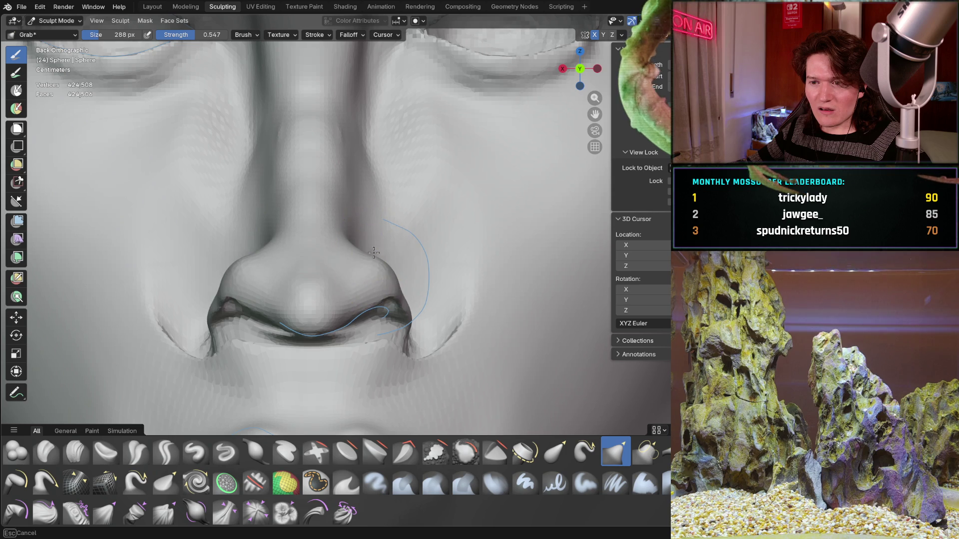
Pull the nostril rim outward, then switch to the Inflate/Deflate brush (I)
{"action": "middle_click_drag", "start_coordinate": [386, 246], "coordinate": [325, 304]}
{"action": "mouse_move", "coordinate": [325, 304]}
{"action": "left_mouse_down"}
{"action": "mouse_move", "coordinate": [318, 301]}
{"action": "mouse_move", "coordinate": [325, 317]}
{"action": "left_mouse_up"}
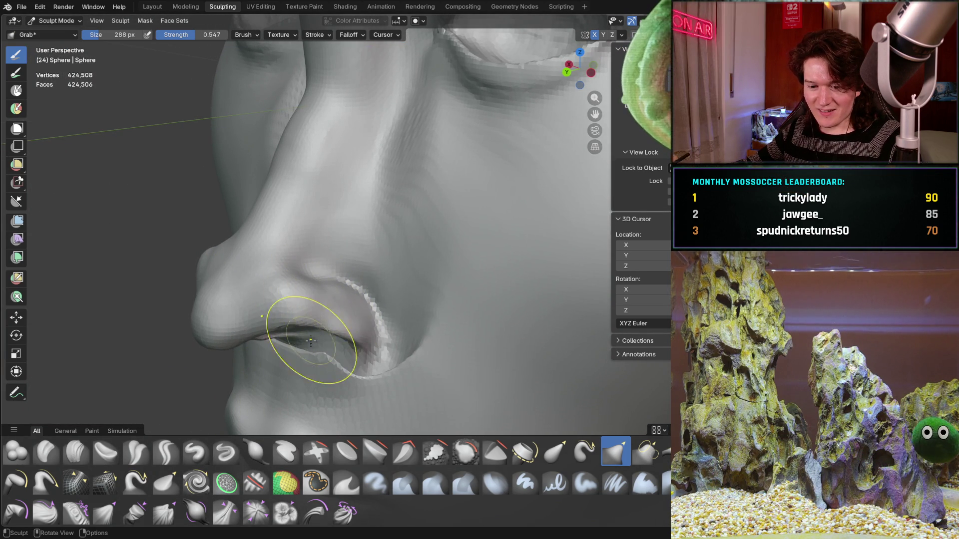
{"action": "left_click_drag", "start_coordinate": [284, 353], "coordinate": [345, 337]}
{"action": "key", "text": "i"}
{"action": "middle_click_drag", "start_coordinate": [345, 337], "coordinate": [270, 308]}
{"action": "scroll", "coordinate": [305, 319], "scroll_direction": "up", "scroll_amount": 2}
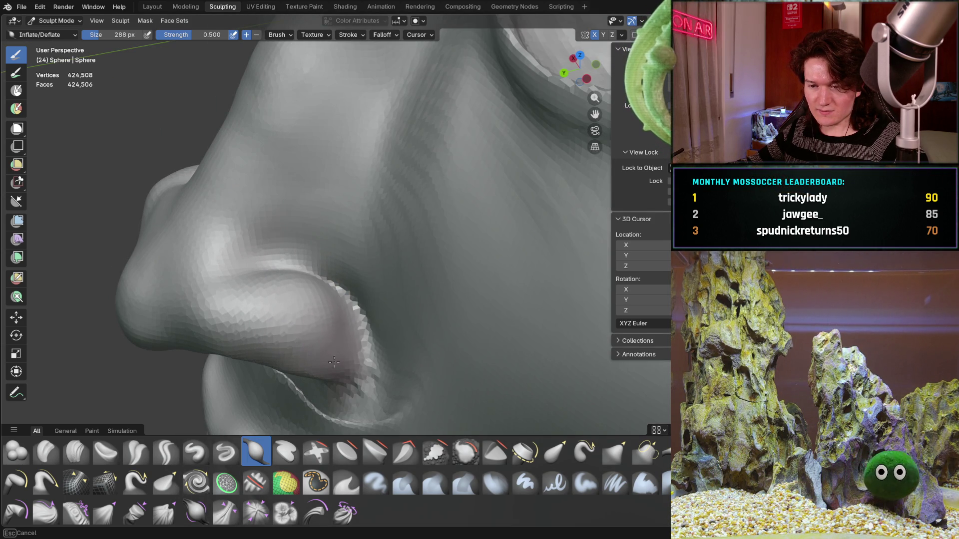
Stroke Inflate/Deflate along the crease beneath the nostril so it reads deeper, then face the front again
{"action": "middle_click_drag", "start_coordinate": [257, 300], "coordinate": [314, 270]}
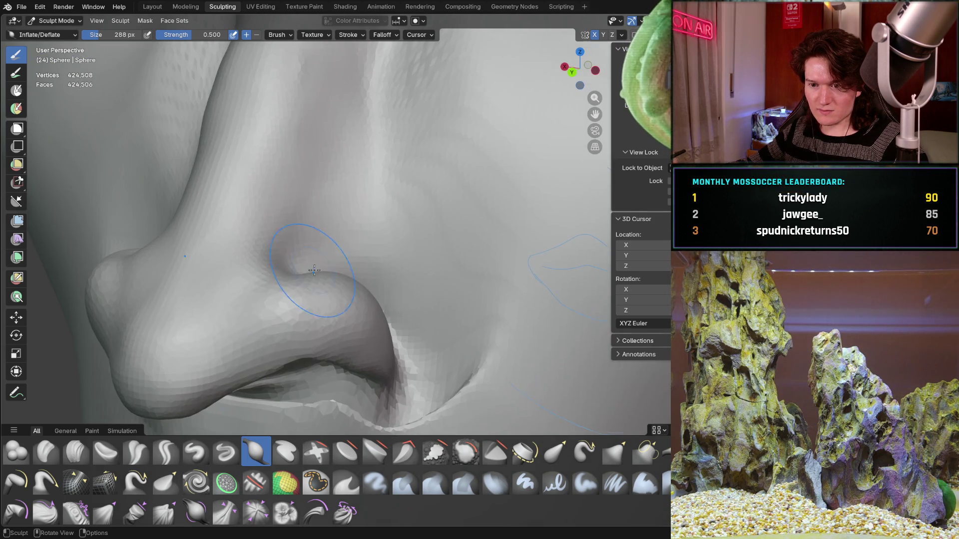
{"action": "mouse_move", "coordinate": [246, 347]}
{"action": "middle_mouse_down"}
{"action": "mouse_move", "coordinate": [339, 264]}
{"action": "mouse_move", "coordinate": [295, 343]}
{"action": "mouse_move", "coordinate": [349, 231]}
{"action": "mouse_move", "coordinate": [307, 270]}
{"action": "middle_mouse_up"}
{"action": "scroll", "coordinate": [307, 270], "scroll_direction": "up", "scroll_amount": 2}
{"action": "scroll", "coordinate": [315, 250], "scroll_direction": "up", "scroll_amount": 2}
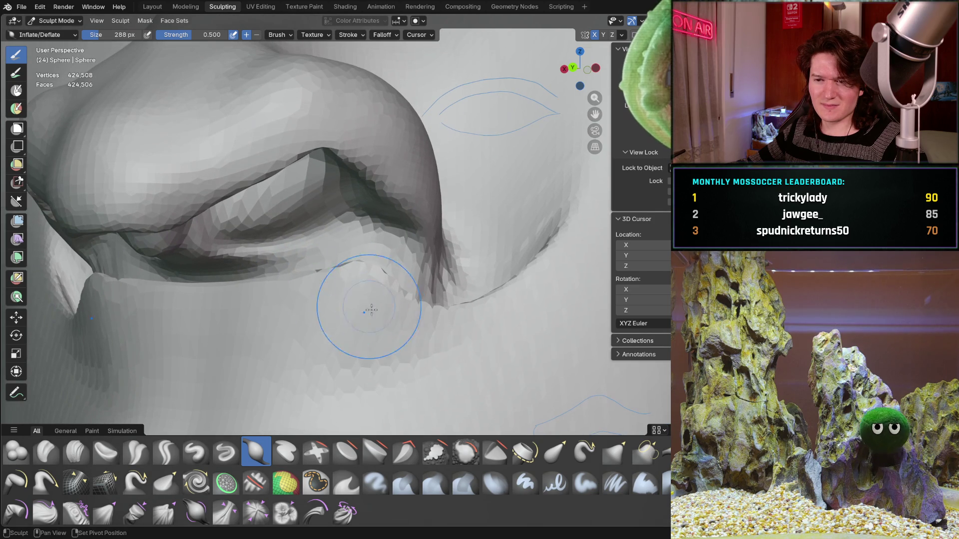
{"action": "mouse_move", "coordinate": [214, 323]}
{"action": "left_mouse_down"}
{"action": "mouse_move", "coordinate": [323, 322]}
{"action": "mouse_move", "coordinate": [332, 347]}
{"action": "mouse_move", "coordinate": [309, 347]}
{"action": "left_mouse_up"}
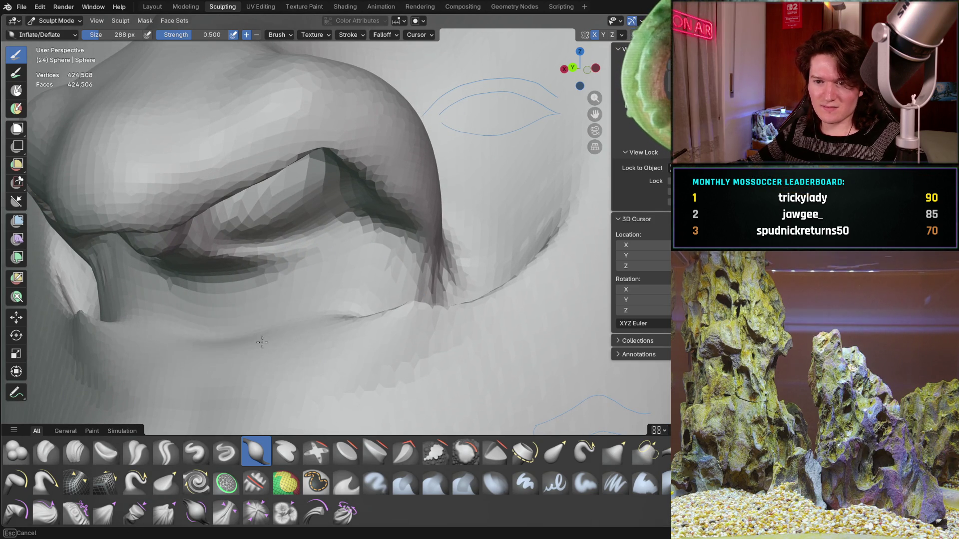
{"action": "mouse_move", "coordinate": [244, 344]}
{"action": "left_mouse_down"}
{"action": "mouse_move", "coordinate": [407, 325]}
{"action": "mouse_move", "coordinate": [411, 338]}
{"action": "mouse_move", "coordinate": [338, 319]}
{"action": "left_mouse_up"}
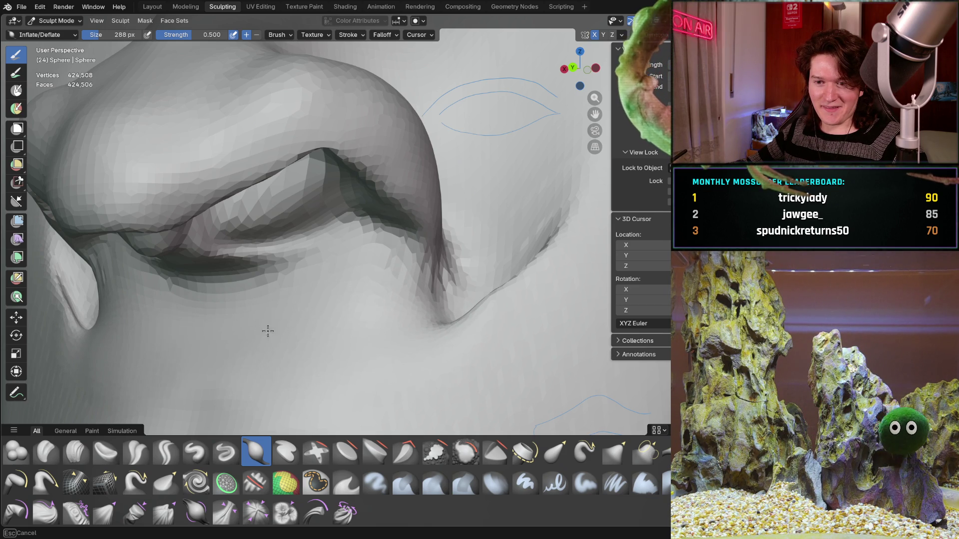
{"action": "mouse_move", "coordinate": [259, 323]}
{"action": "middle_mouse_down"}
{"action": "mouse_move", "coordinate": [241, 341]}
{"action": "mouse_move", "coordinate": [307, 325]}
{"action": "mouse_move", "coordinate": [277, 299]}
{"action": "mouse_move", "coordinate": [266, 326]}
{"action": "middle_mouse_up"}
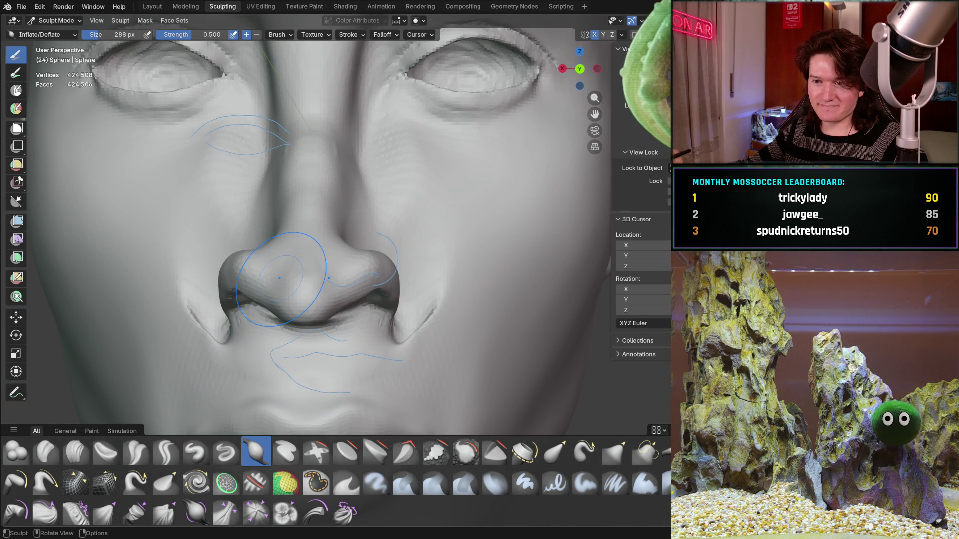
{"action": "key", "text": "ctrl+KP_1"}
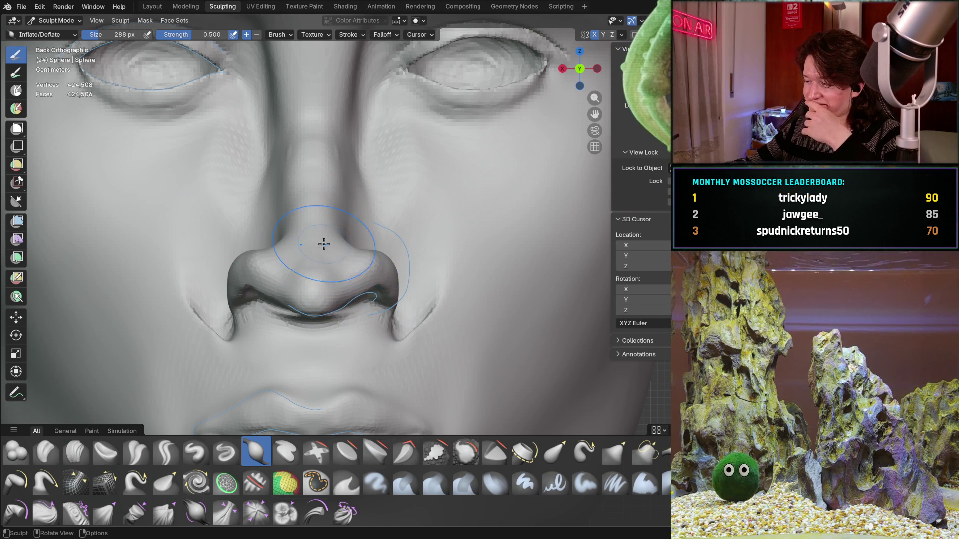
{"action": "middle_click_drag", "start_coordinate": [380, 224], "coordinate": [352, 259]}
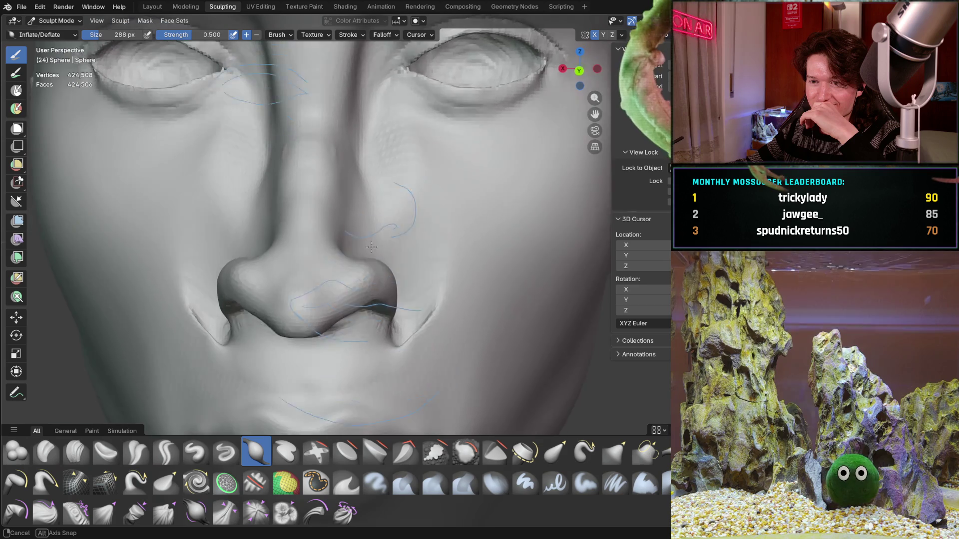
{"action": "left_click_drag", "start_coordinate": [352, 260], "coordinate": [339, 264]}
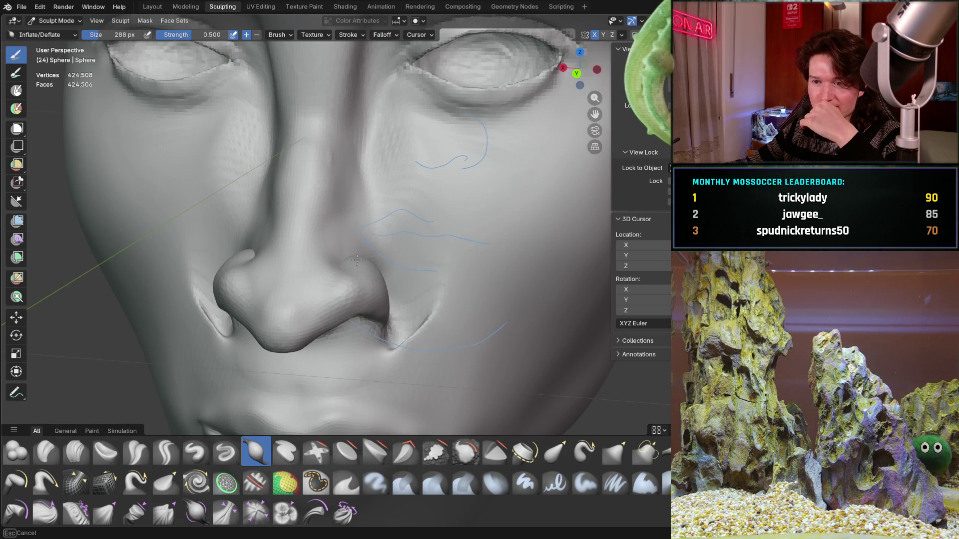
{"action": "mouse_move", "coordinate": [353, 279]}
{"action": "middle_mouse_down"}
{"action": "mouse_move", "coordinate": [322, 264]}
{"action": "mouse_move", "coordinate": [373, 255]}
{"action": "mouse_move", "coordinate": [320, 342]}
{"action": "middle_mouse_up"}
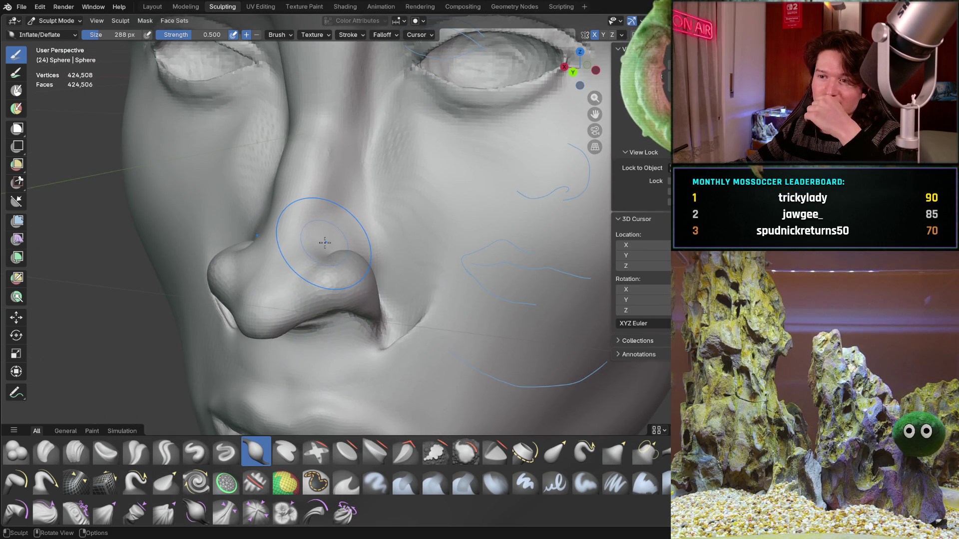
{"action": "middle_click_drag", "start_coordinate": [314, 265], "coordinate": [343, 232]}
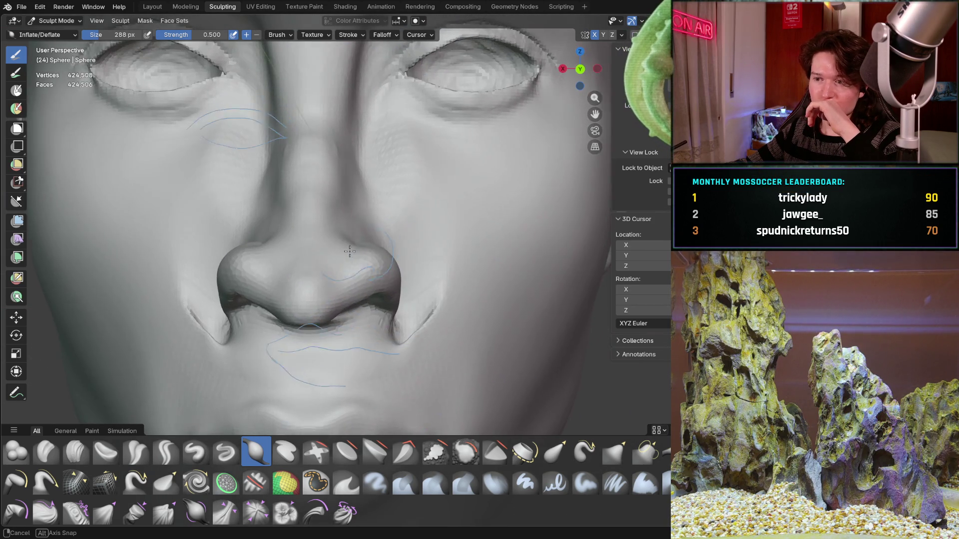
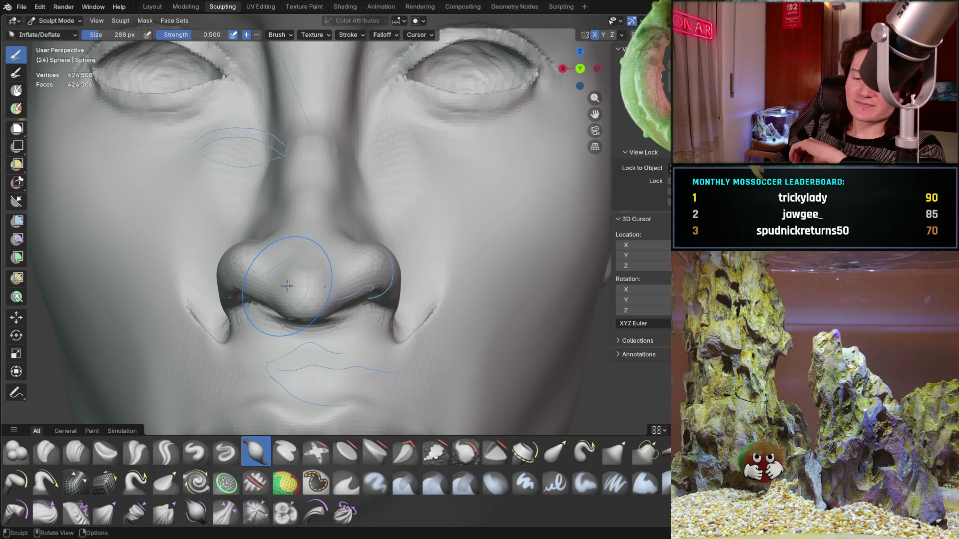
Save the sculpted face with its guide strokes as Main_character_1.blend
{"action": "key", "text": "ctrl+s"}
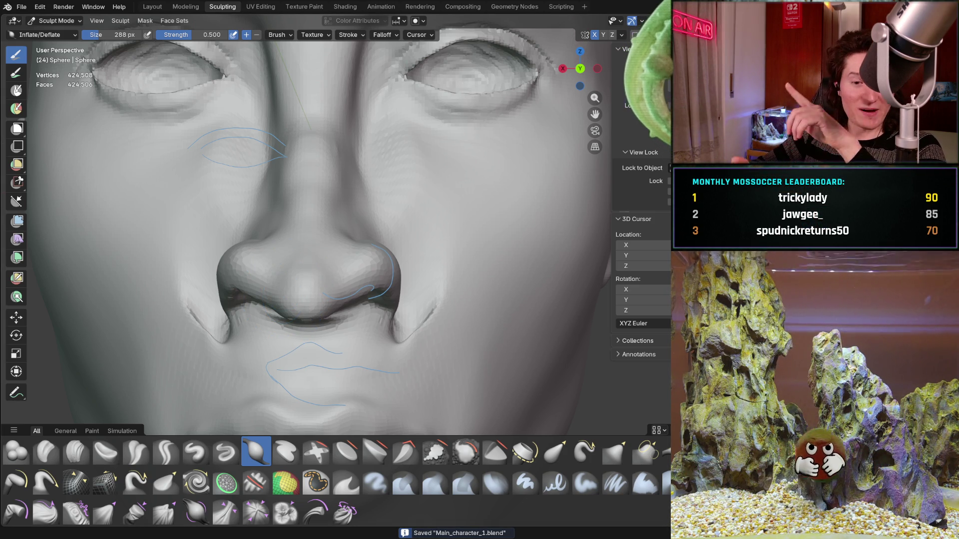